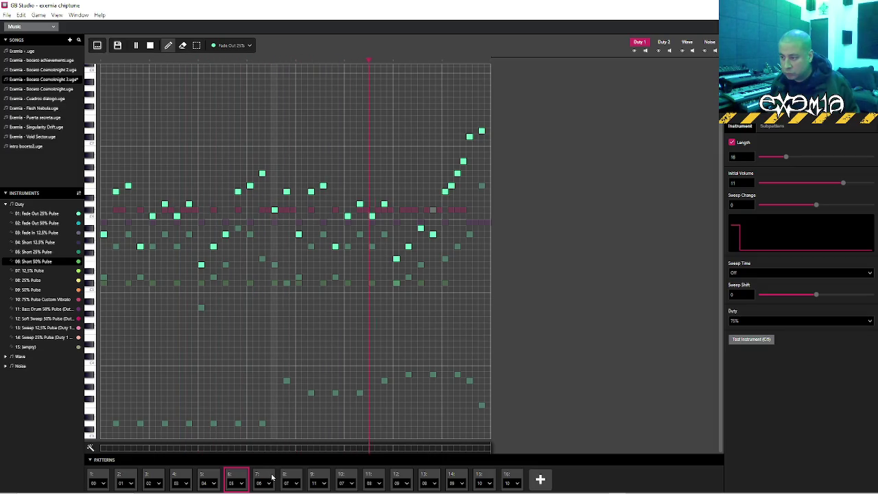
On the Duty 2 channel, move a green note up, then down one row, and play the pattern back
key(space)
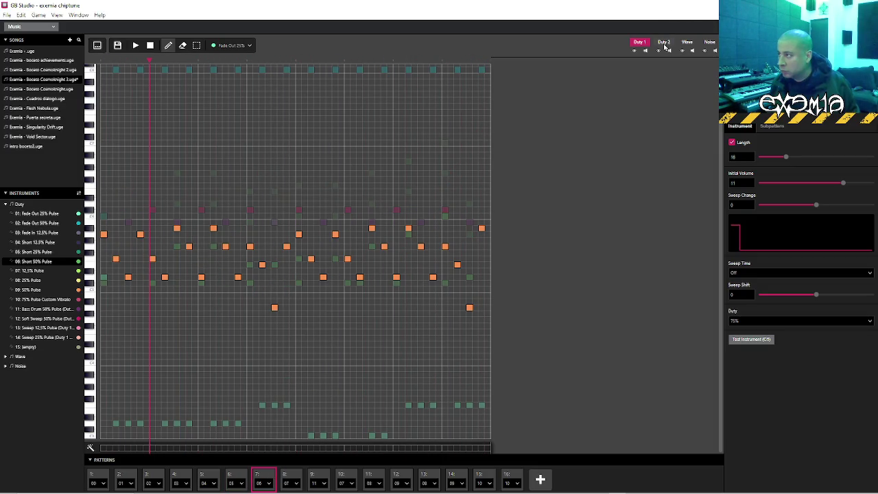
click(664, 43)
drag(107, 280, 104, 260)
drag(104, 198, 105, 204)
key(space)
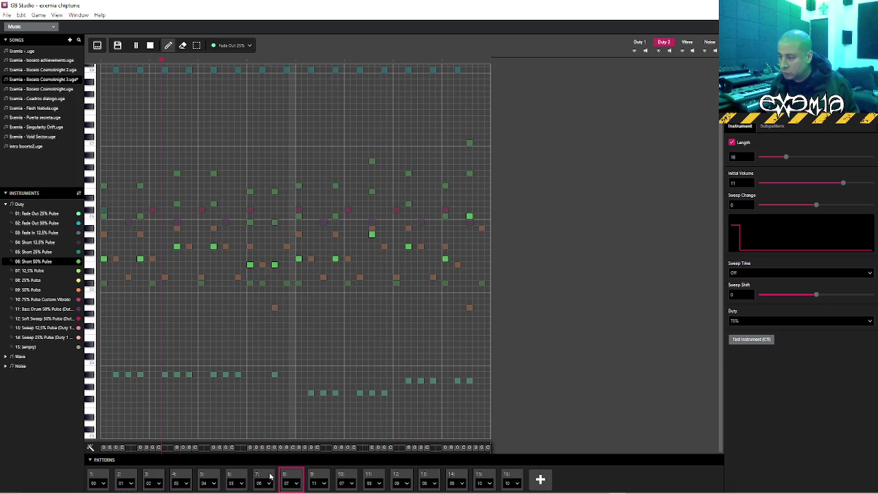
click(233, 478)
Raise pattern 7's first Duty 2 note and audition it, previewing from pattern 6
key(space)
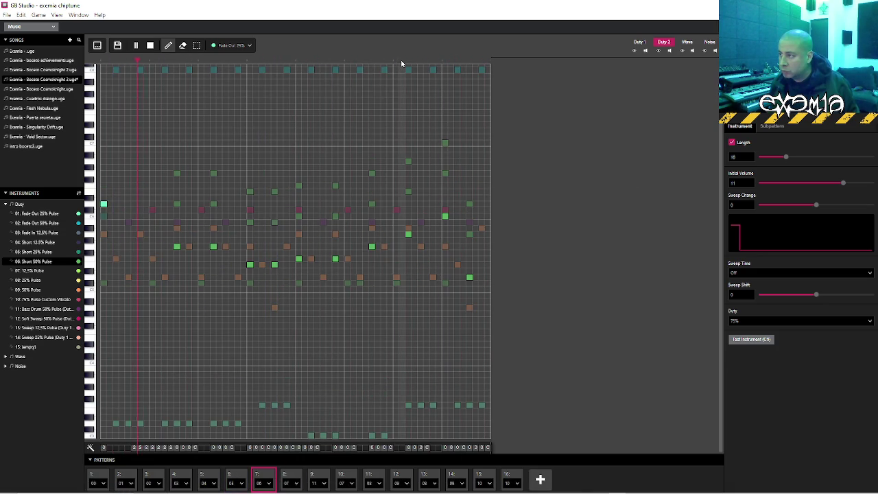
key(space)
click(104, 196)
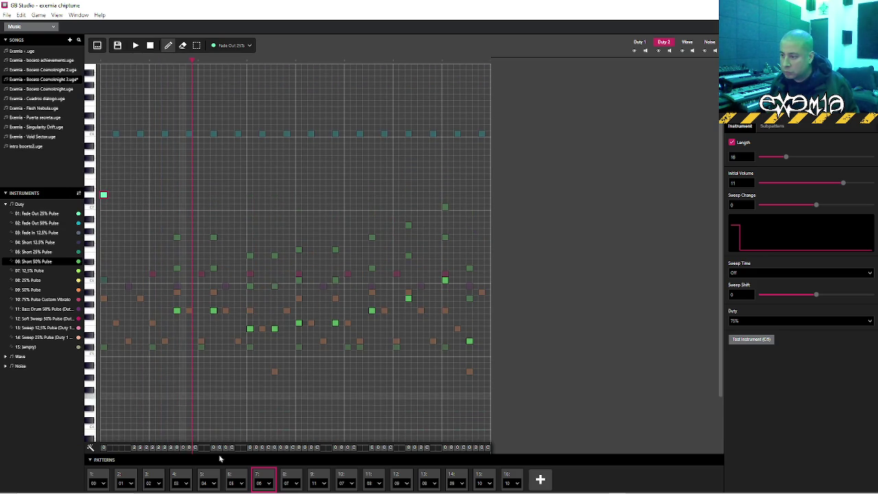
key(space)
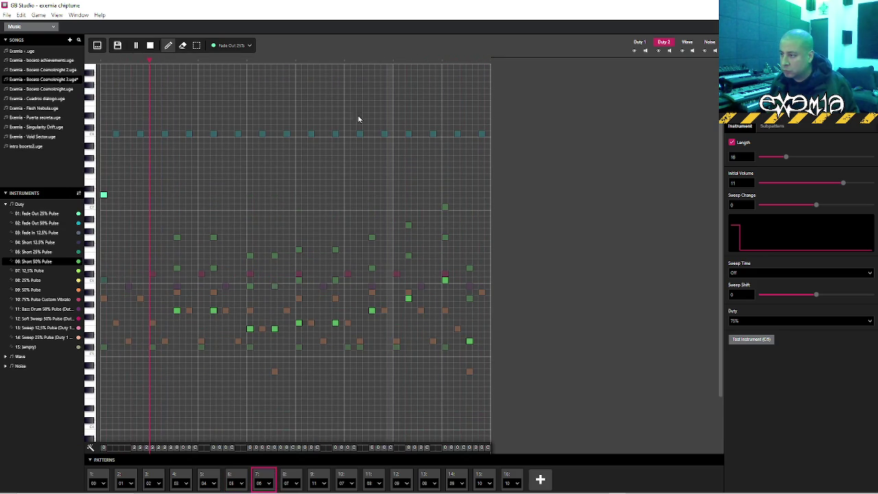
key(space)
click(234, 474)
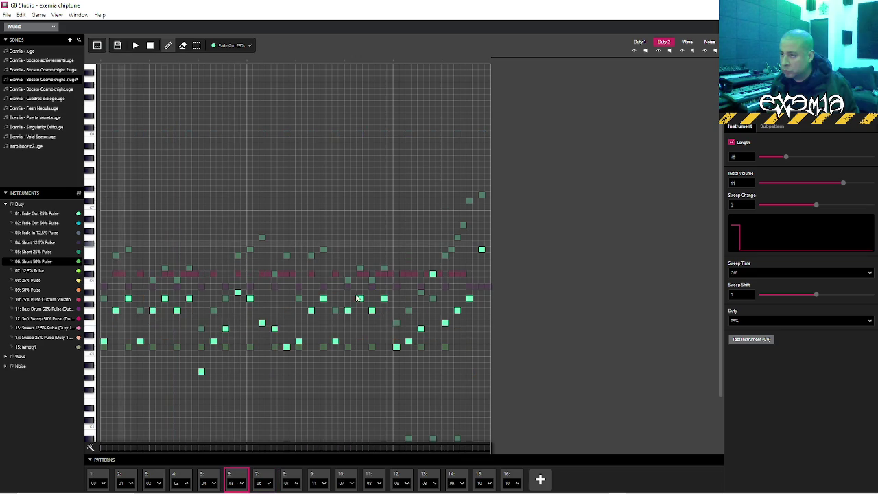
click(264, 478)
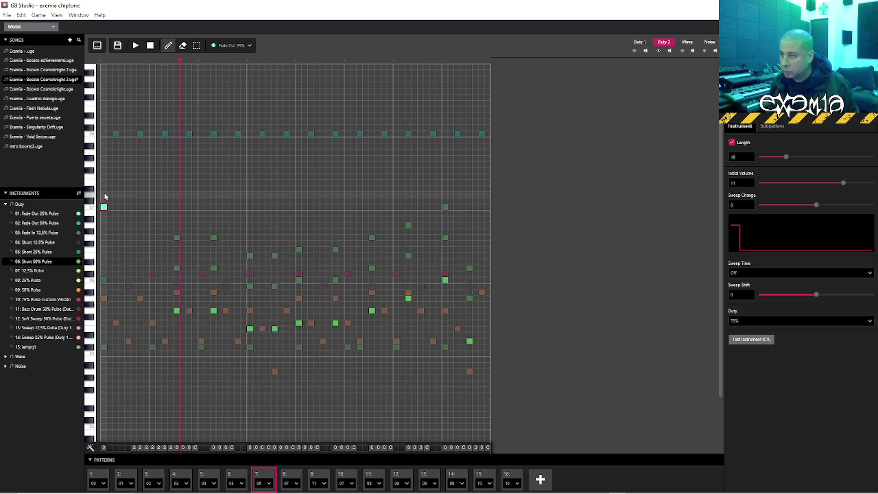
Place a trial Duty 2 note on pattern 7's first step and play it back from pattern 6
click(104, 225)
key(space)
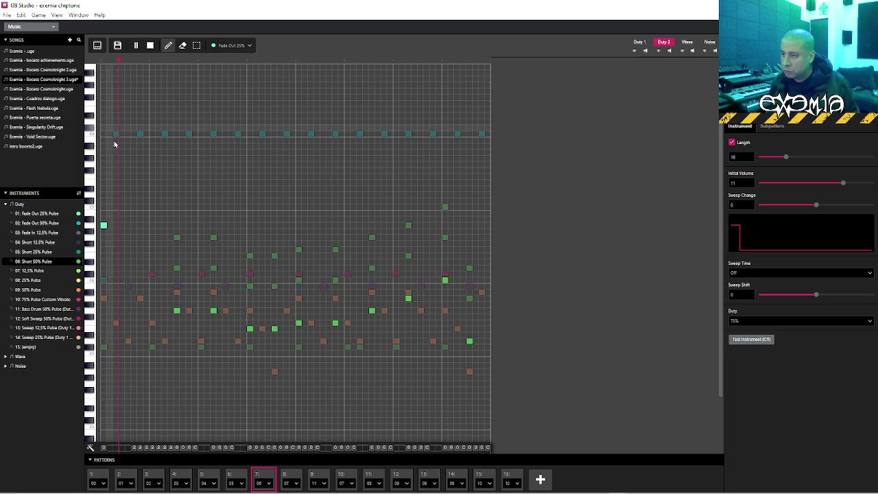
click(234, 476)
click(406, 61)
key(space)
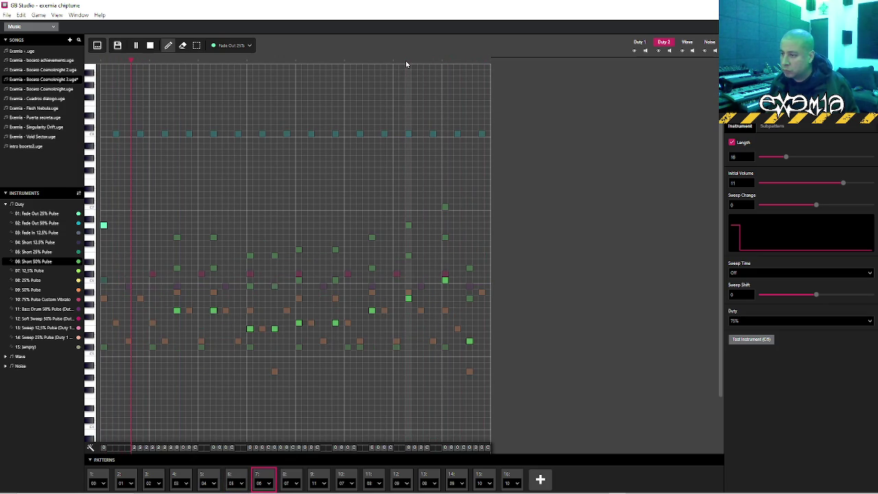
key(space)
Delete the trial note, place a lower note on the first step, and audition it
right_click(103, 225)
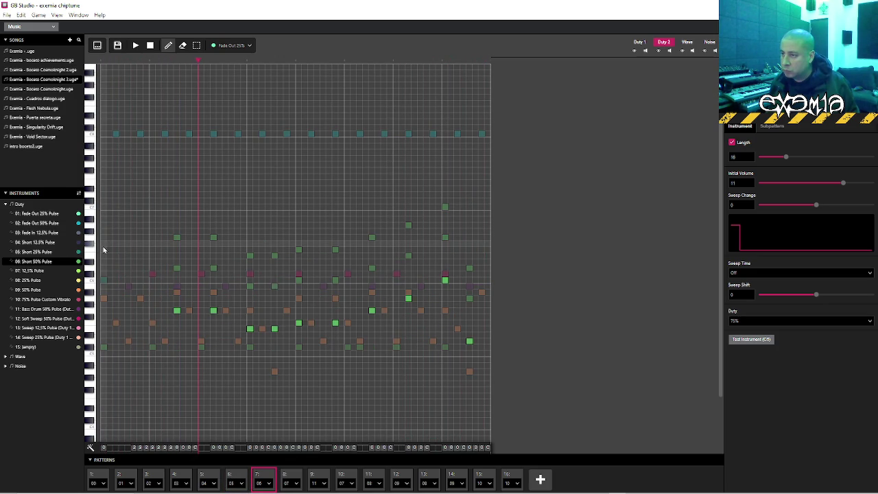
click(104, 268)
key(space)
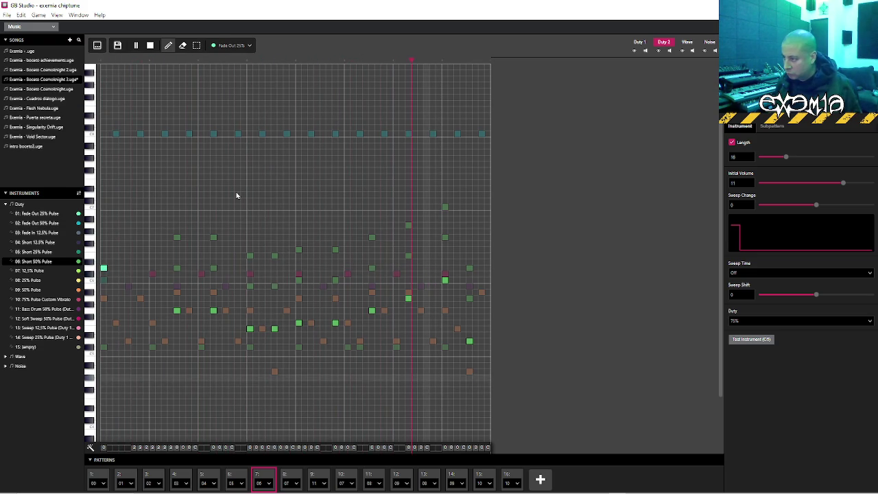
key(space)
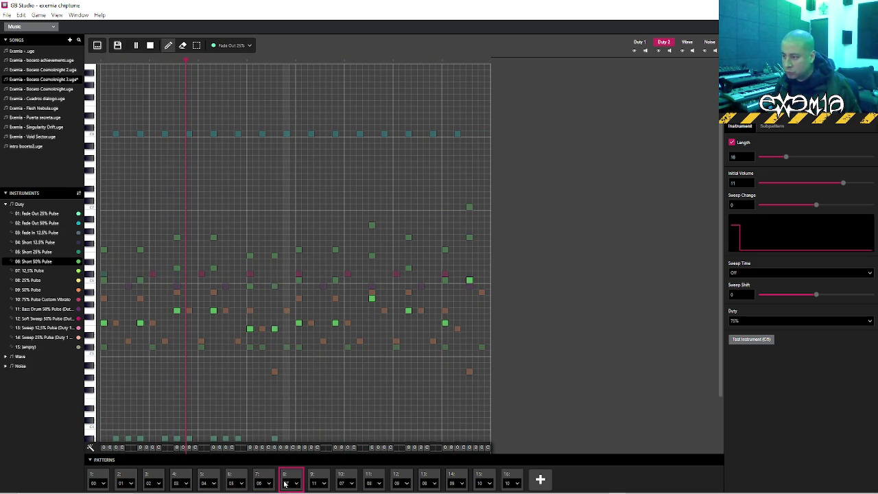
Add an extra Duty 2 note mid-way through pattern 8, replay it, then return to pattern 7
key(space)
key(space)
click(469, 237)
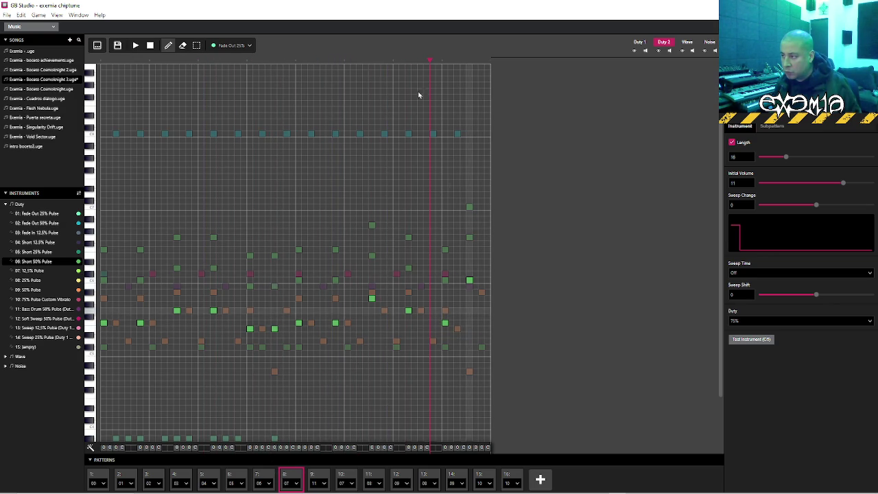
click(101, 62)
key(space)
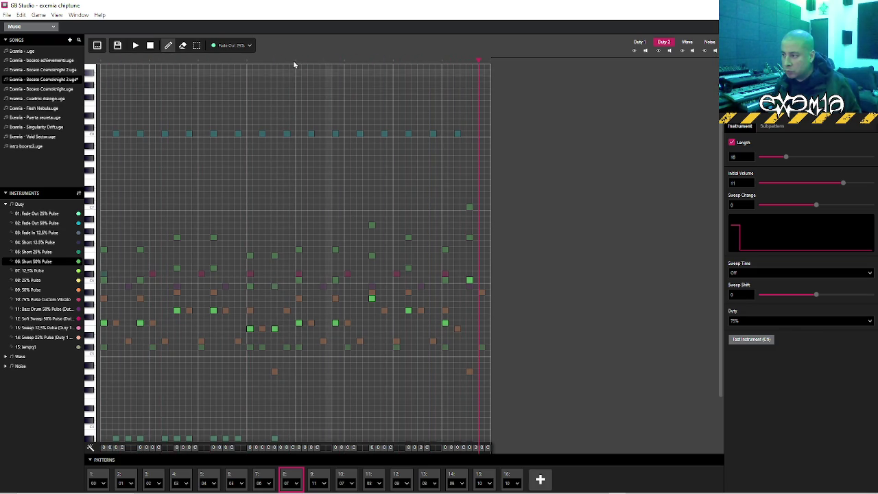
click(248, 61)
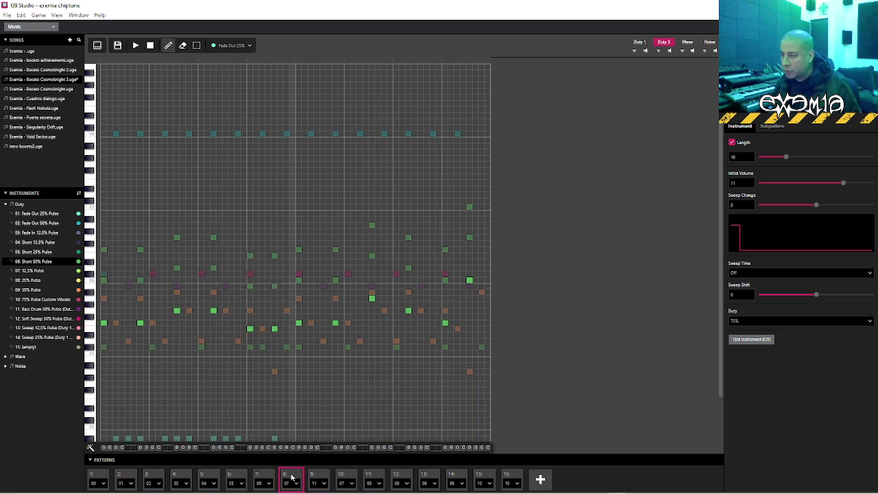
click(264, 478)
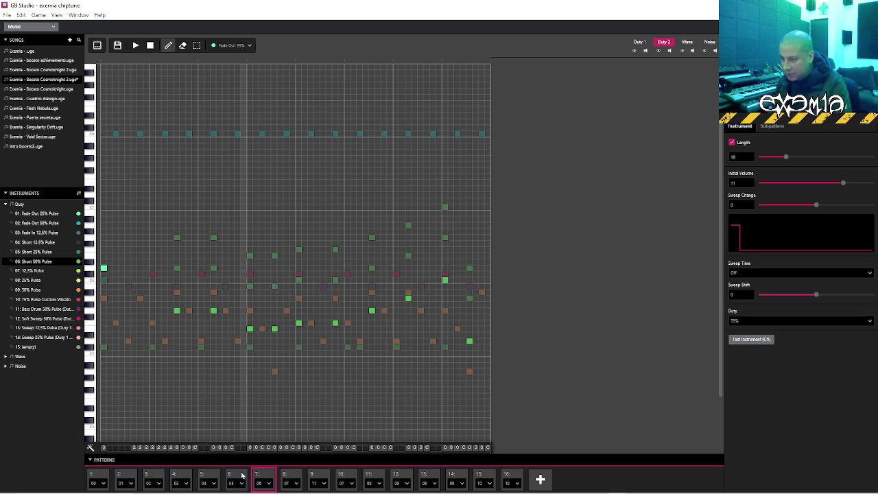
Replay pattern 6 from a later step and from its start, then bring up the Wave channel notes
click(241, 474)
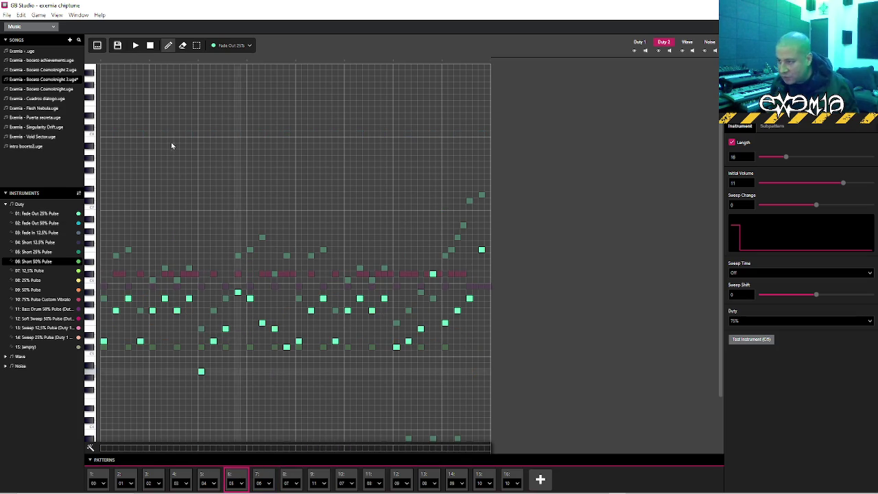
click(413, 62)
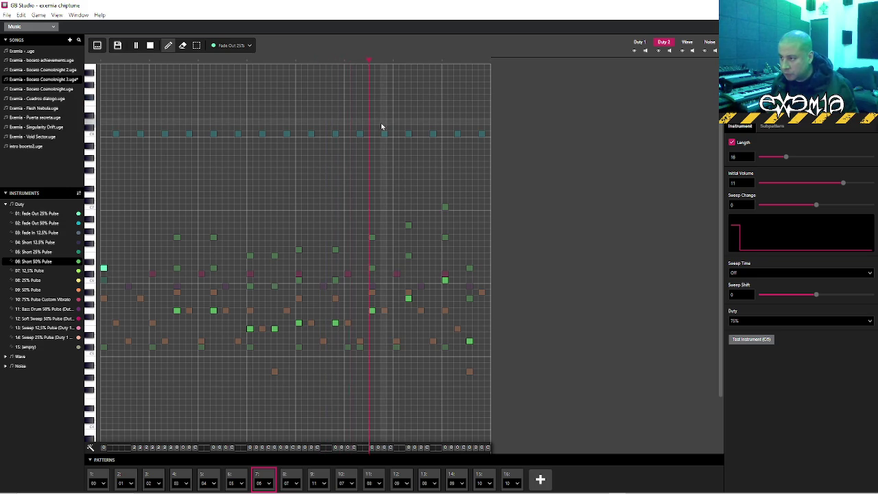
click(111, 62)
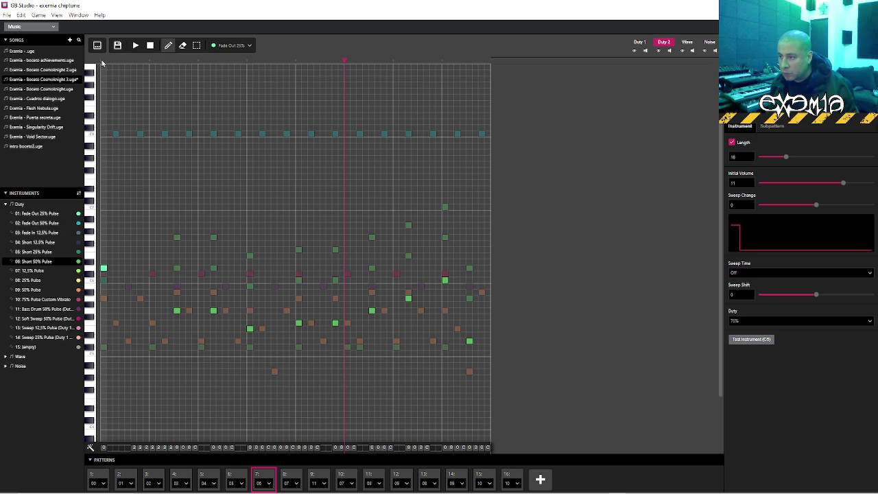
click(687, 42)
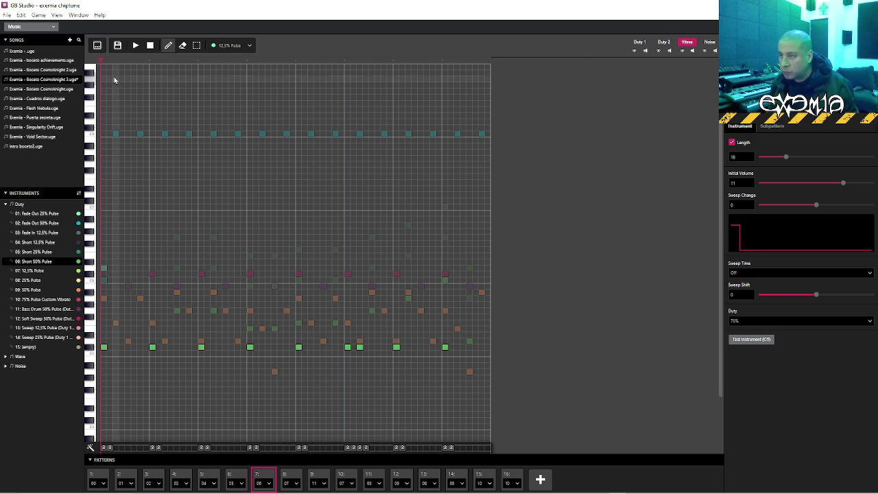
Drag the Wave note left to an earlier step and remove the leftover original note
key(space)
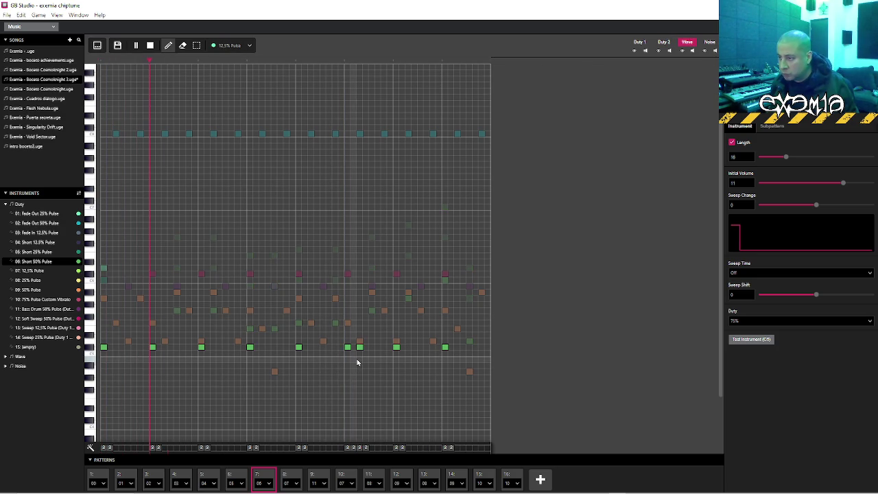
key(space)
click(361, 348)
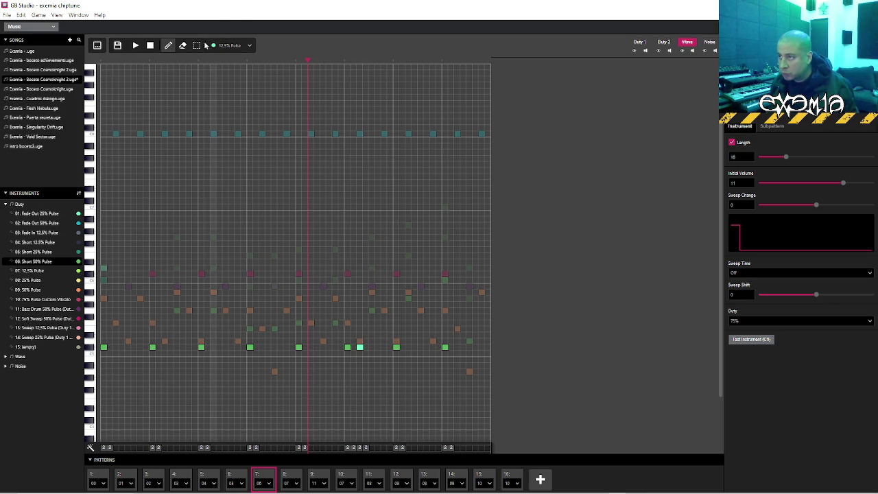
click(197, 45)
drag(359, 350, 310, 349)
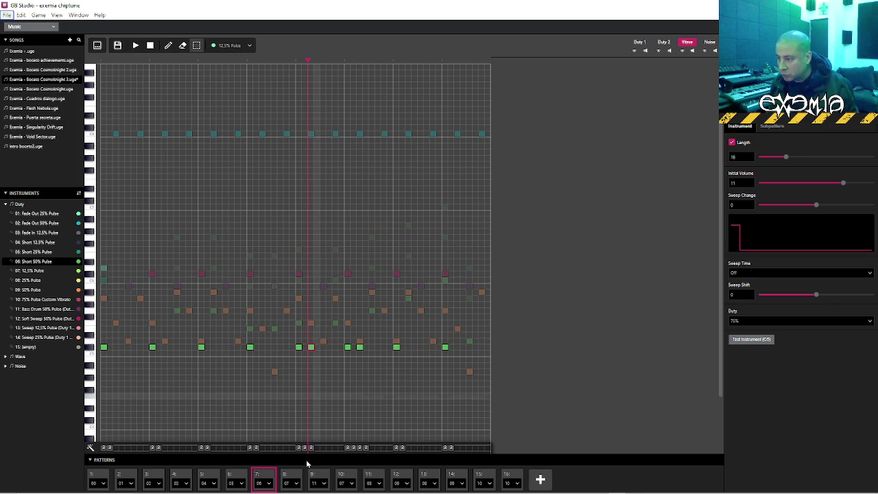
click(313, 449)
click(108, 59)
click(359, 347)
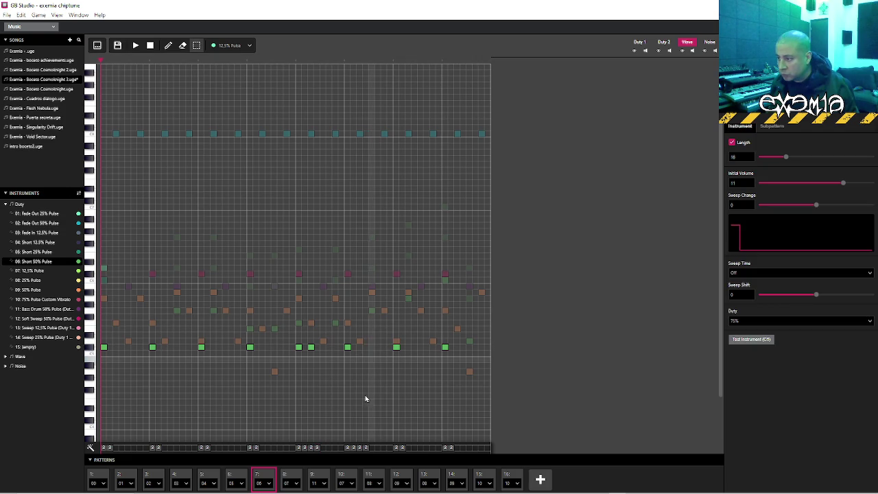
scroll(362, 384, down, 3)
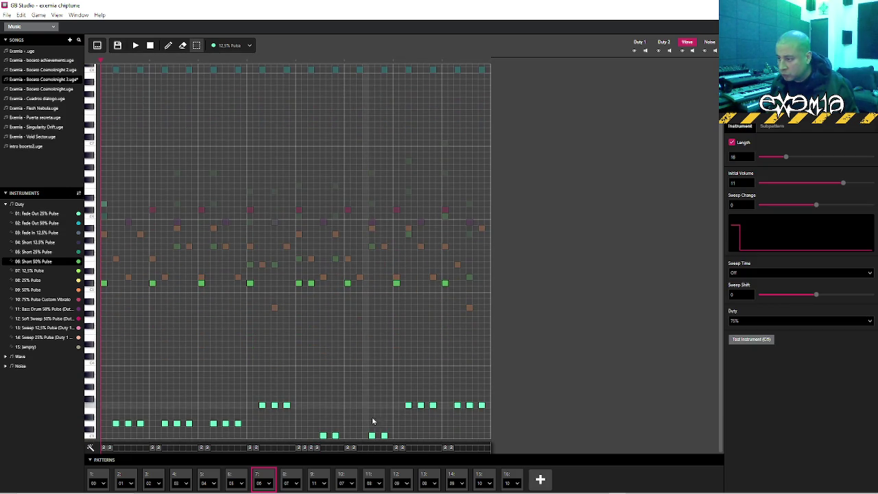
Add a hit in the bottom row, move another hit to a different pitch, and audition the pattern
click(360, 435)
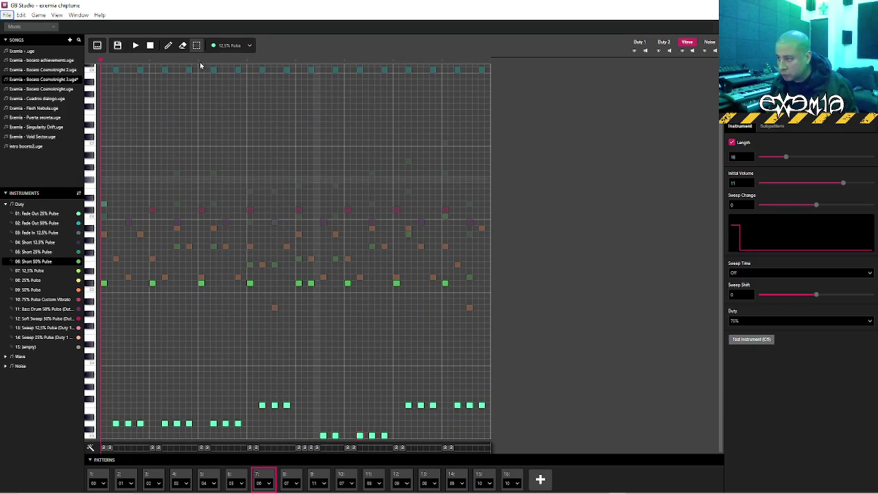
key(space)
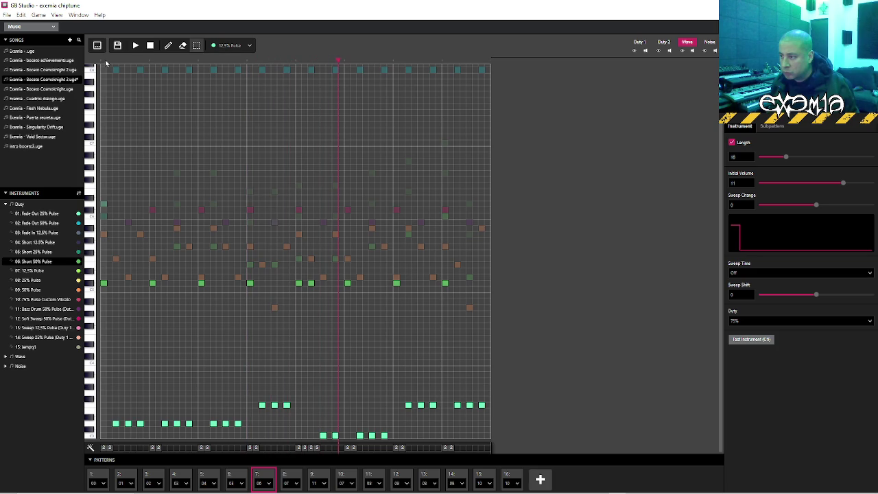
key(space)
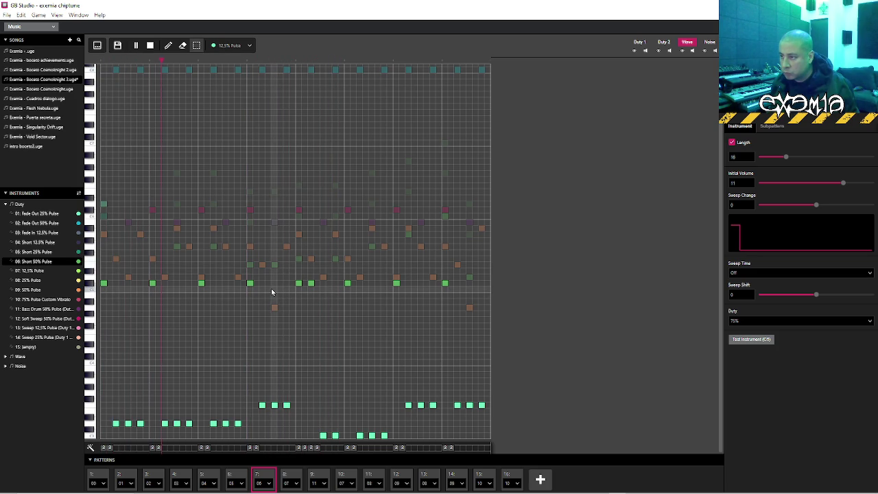
click(286, 283)
key(space)
click(286, 283)
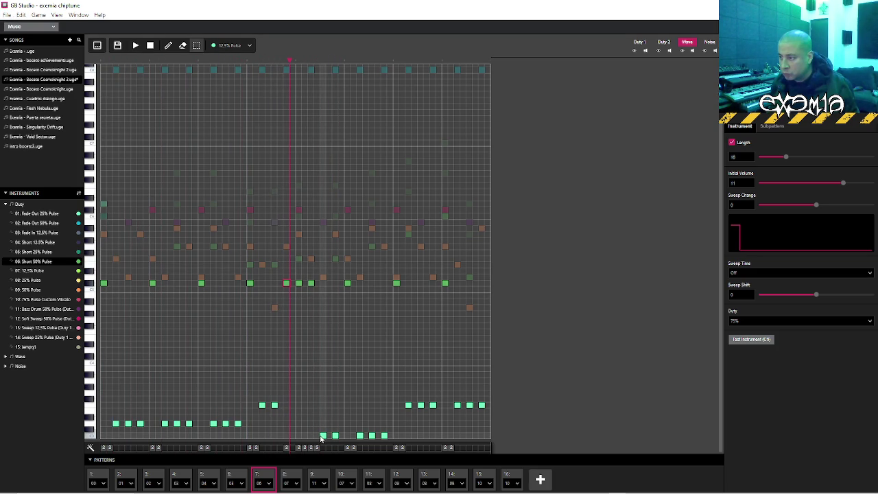
click(310, 436)
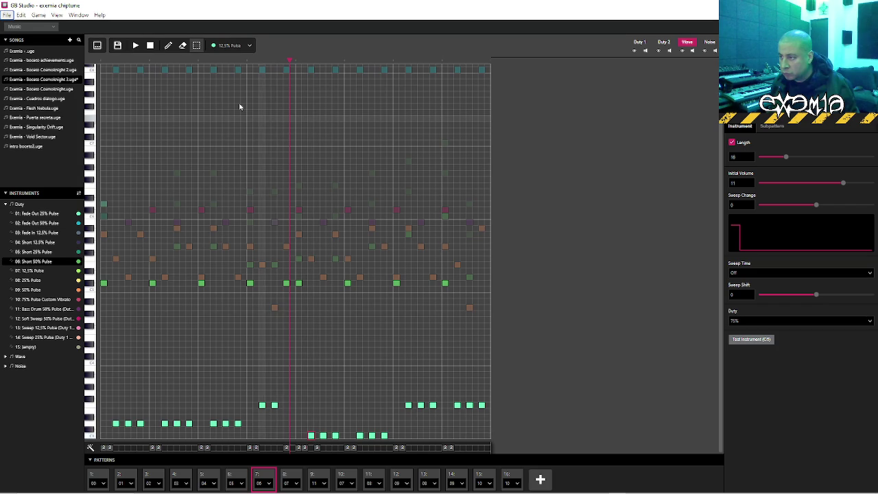
Give the low wave note a Portamento Down effect and play the slide from the start
click(310, 435)
click(293, 447)
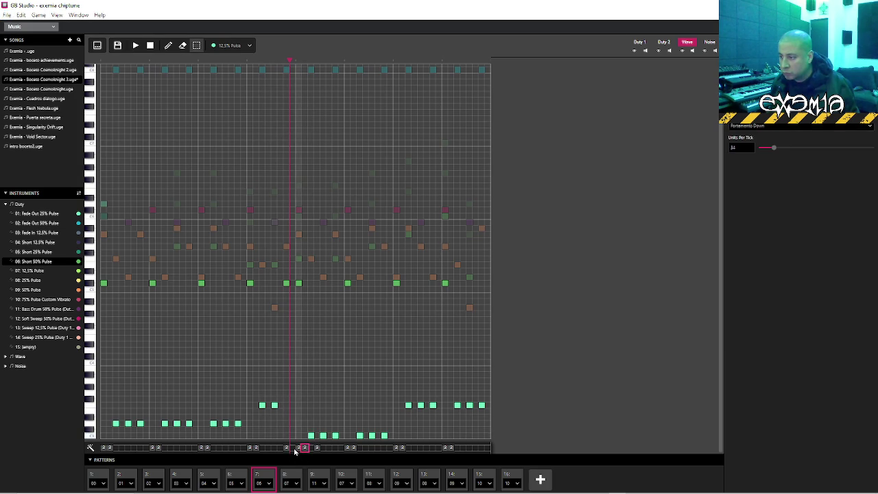
click(103, 64)
key(space)
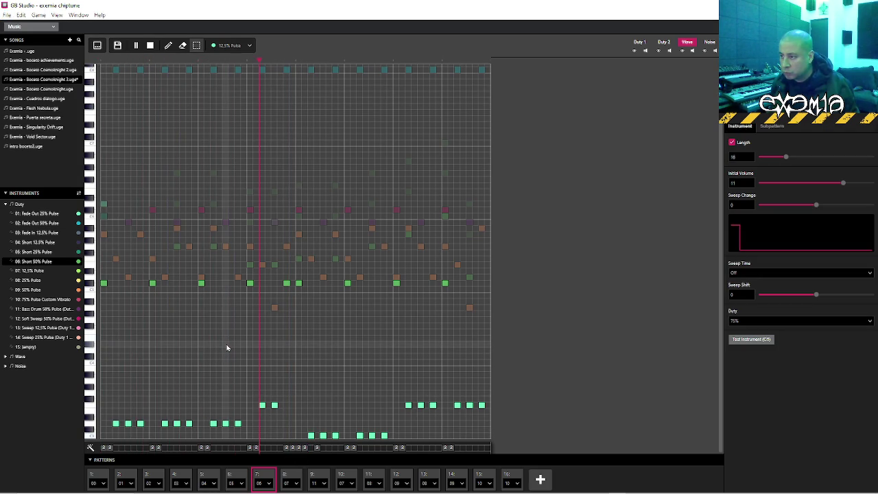
key(space)
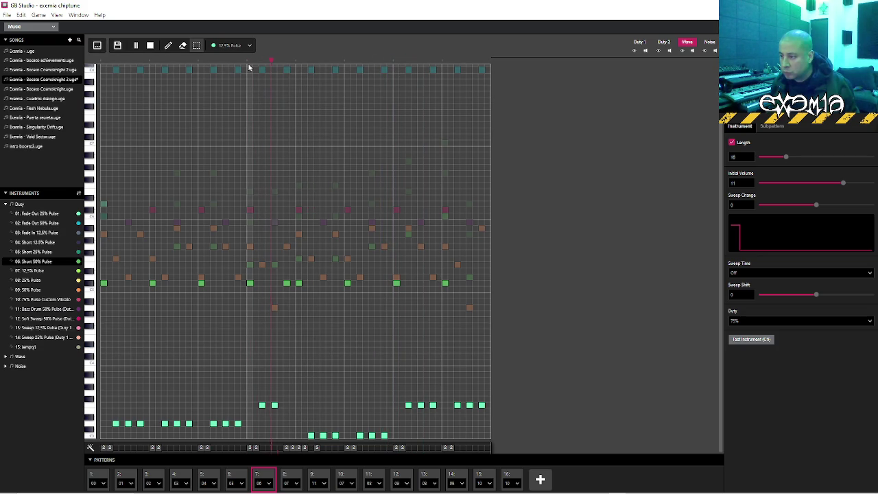
click(709, 42)
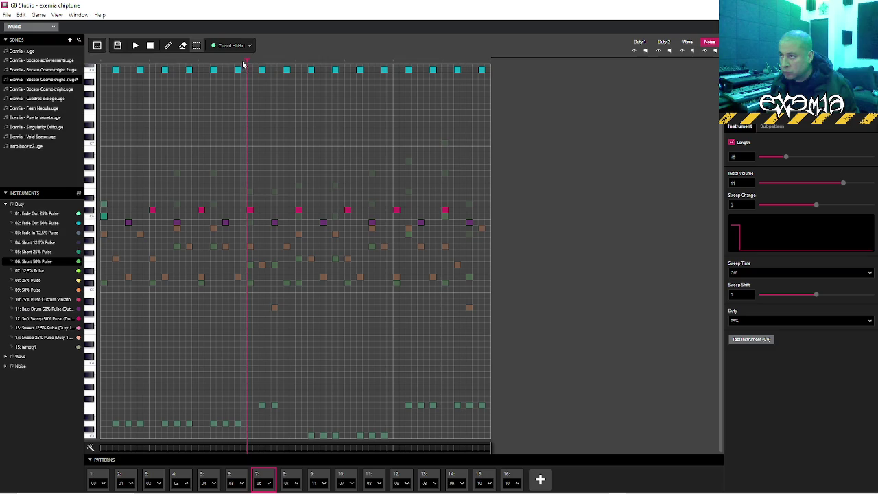
Play through patterns 7 and 8, staying on pattern 8 with its Noise channel notes showing
key(space)
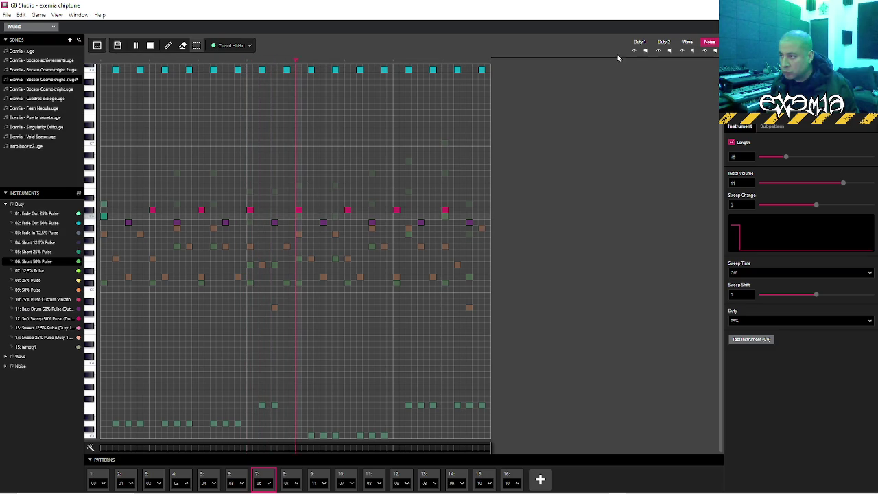
click(688, 42)
key(space)
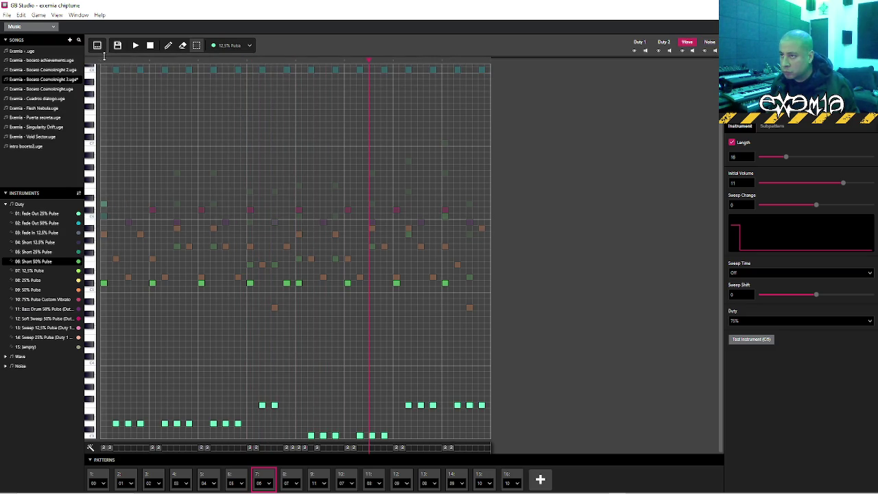
key(alt+f)
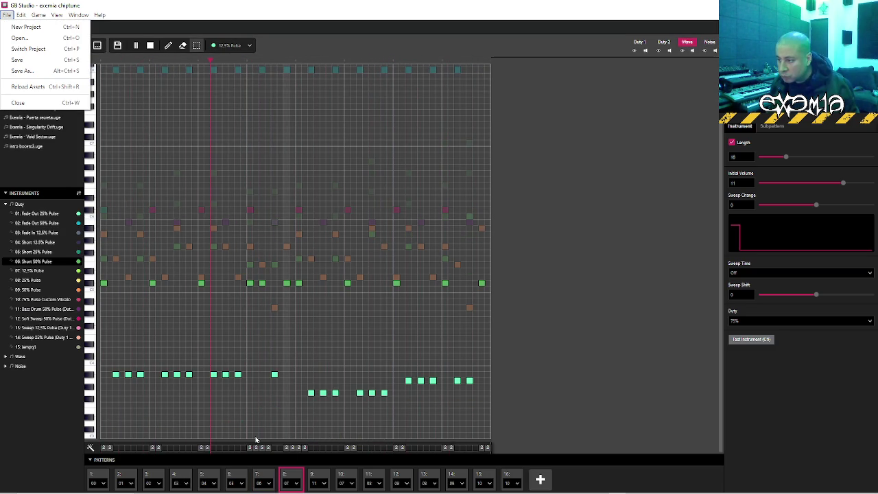
click(268, 475)
click(273, 473)
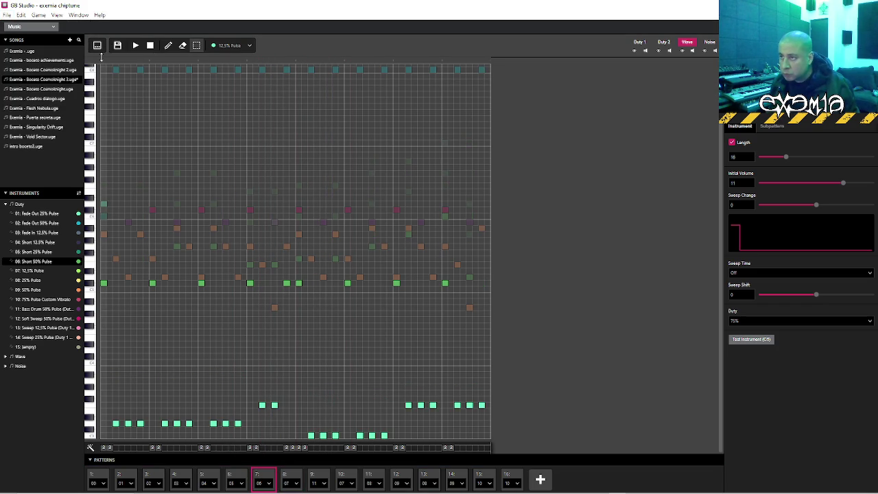
click(290, 479)
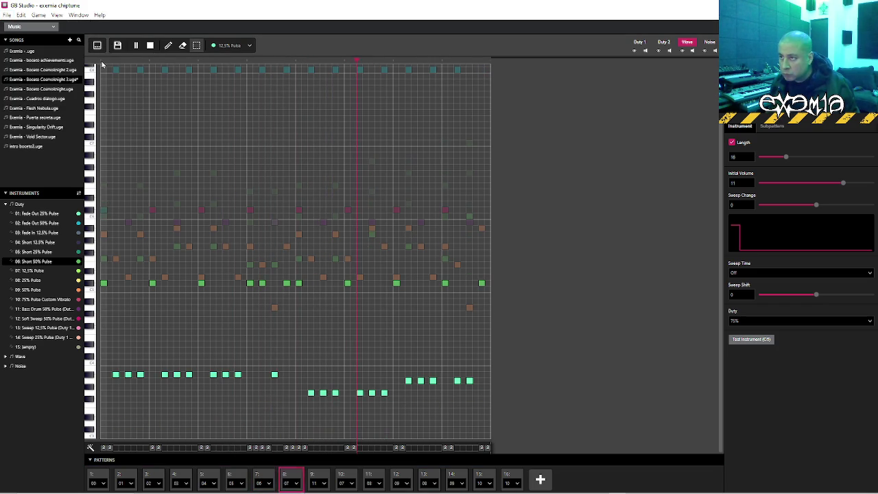
click(263, 475)
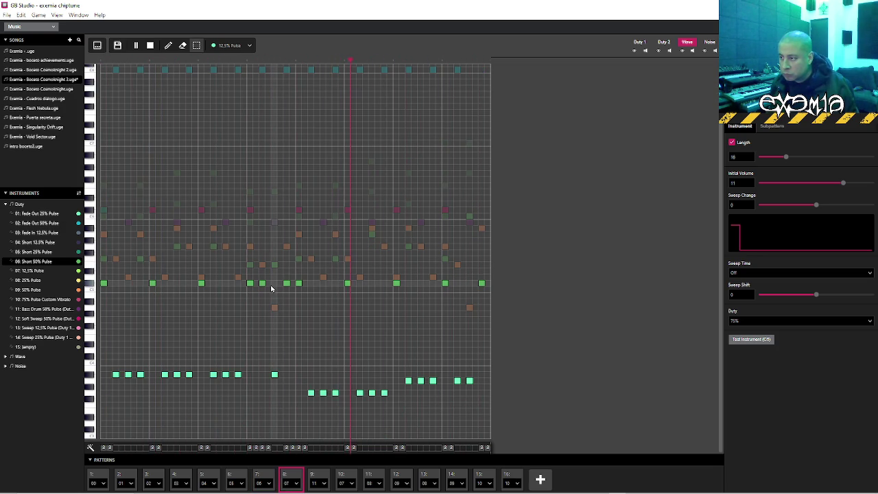
key(space)
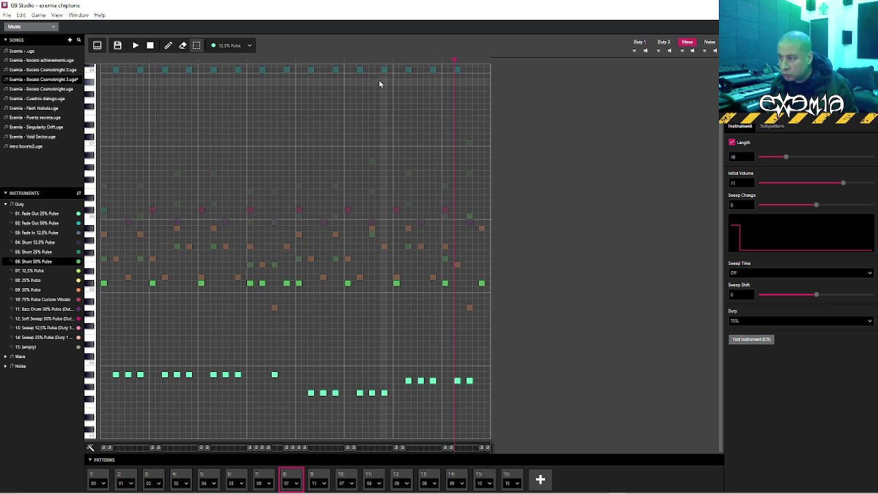
key(space)
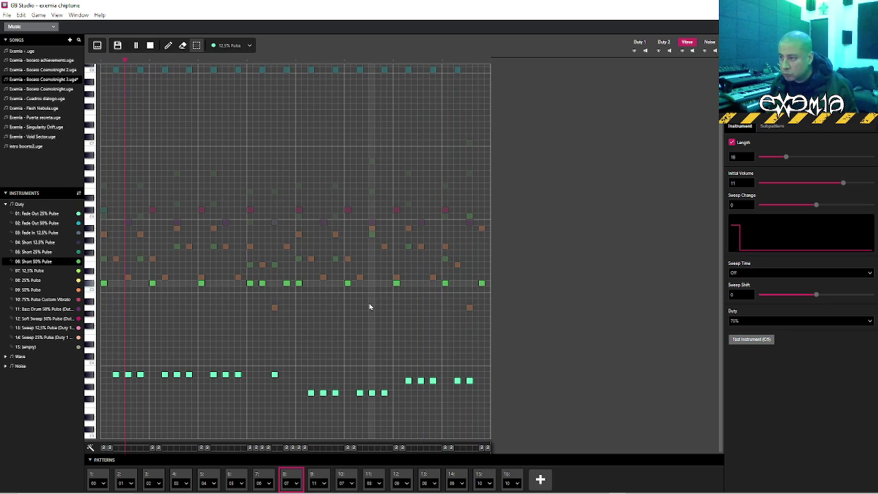
click(709, 43)
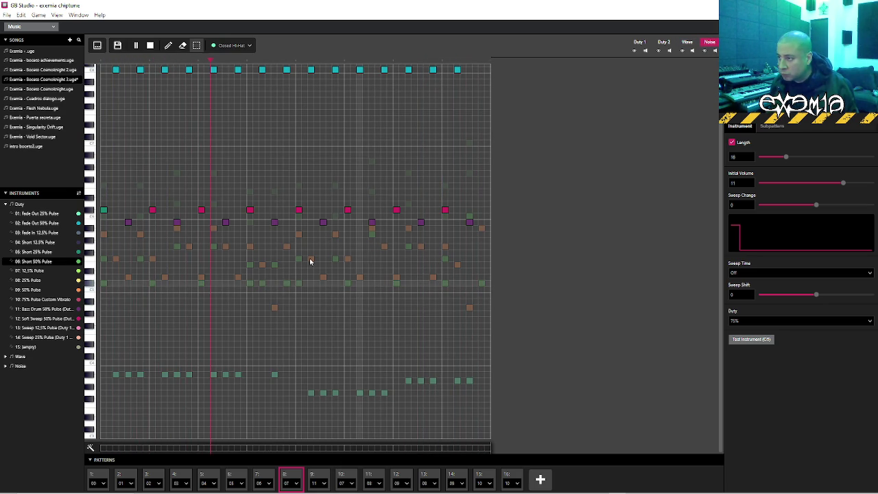
Set the noise instrument to Bass Drum 2
key(space)
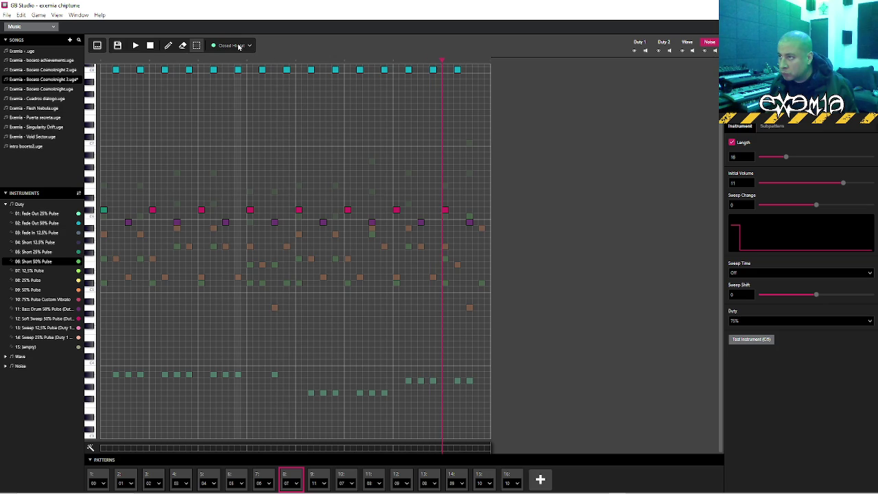
click(231, 45)
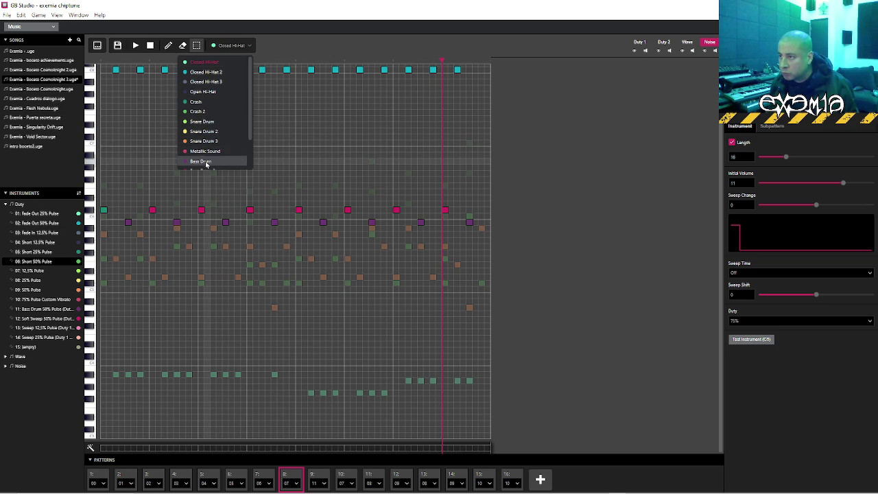
scroll(203, 151, down, 2)
click(202, 133)
Place a Bass Drum 2 hit near the end of pattern 8, then move it one step later
drag(341, 61, 296, 64)
key(space)
key(space)
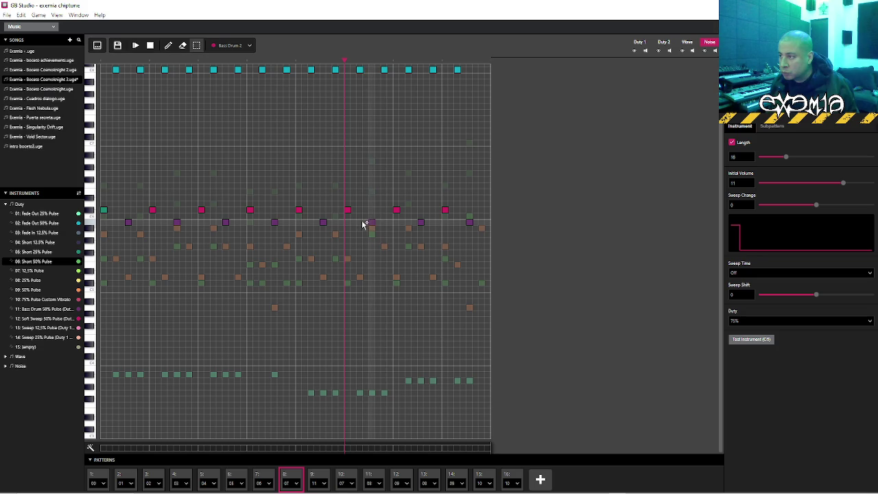
click(360, 222)
click(359, 70)
key(space)
key(space)
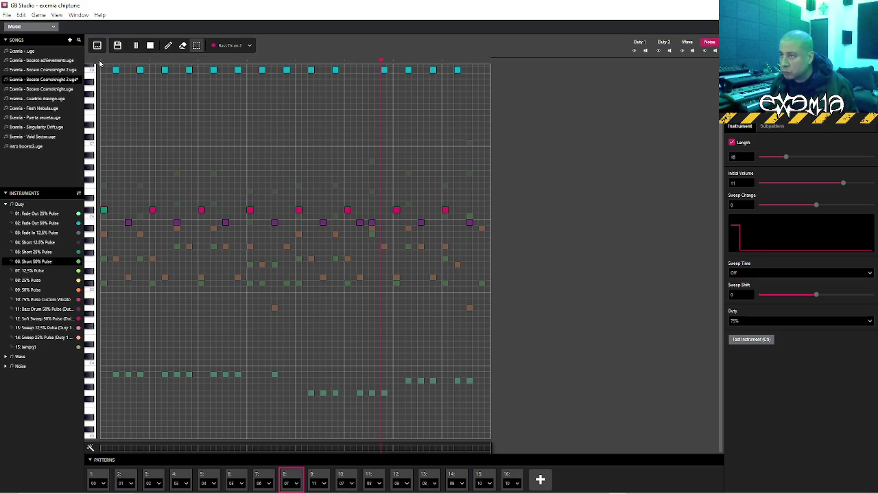
key(space)
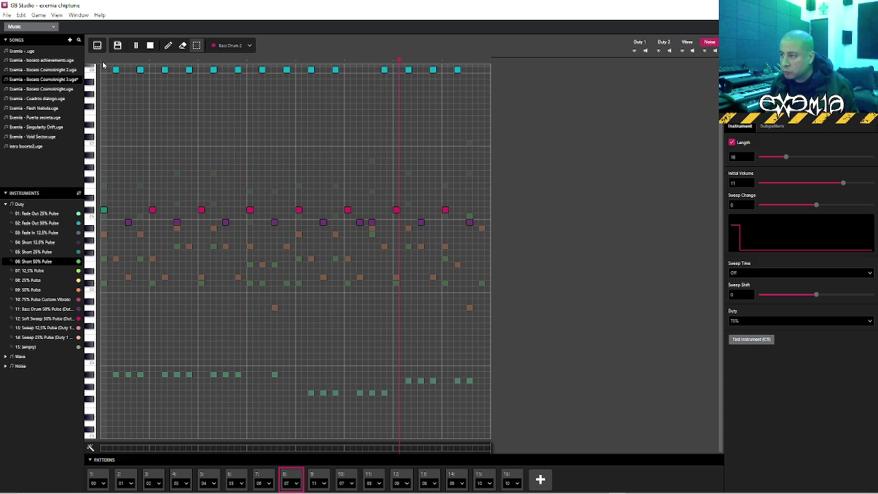
click(361, 223)
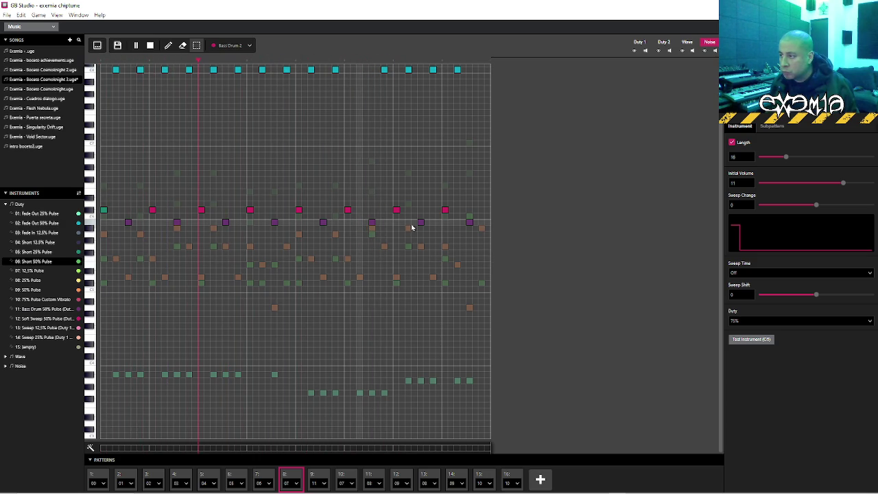
click(407, 224)
key(alt+f)
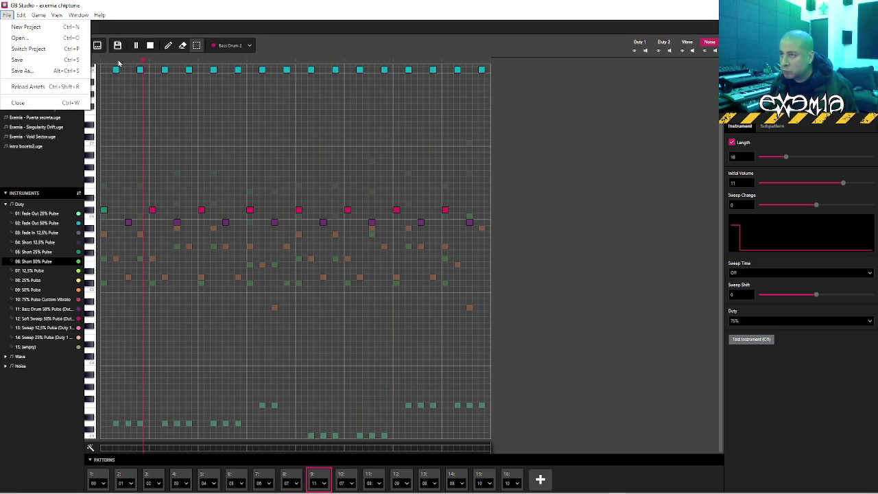
Replay pattern 8 from the song start and from mid-pattern to review the drums
click(291, 474)
key(space)
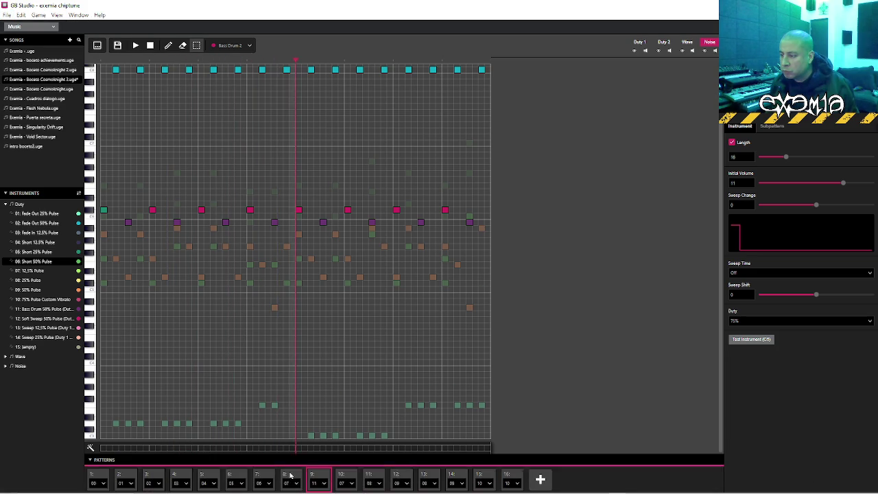
key(space)
key(space)
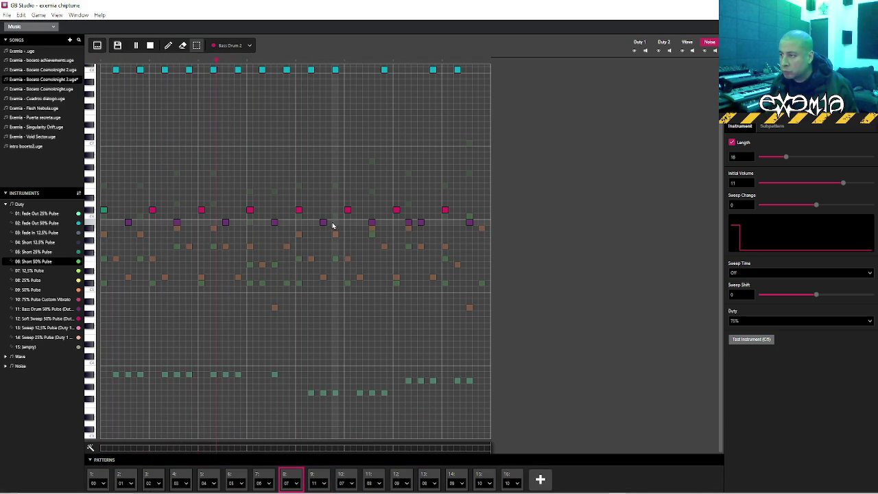
key(space)
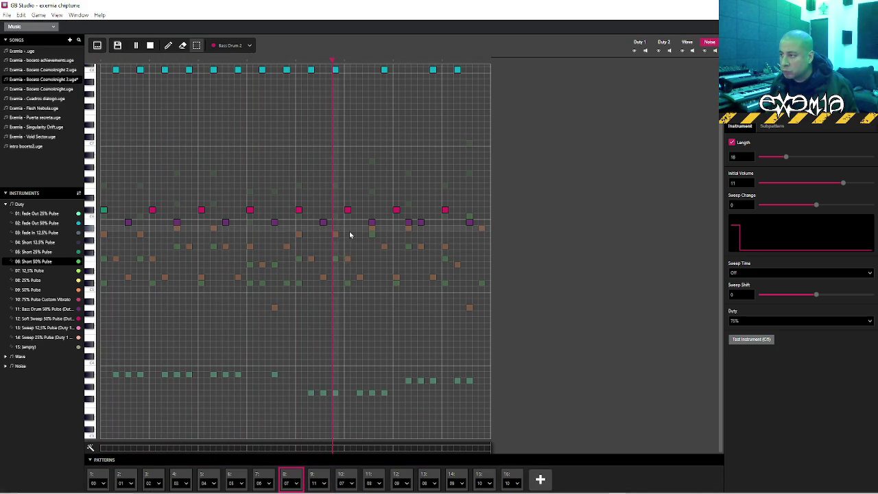
key(space)
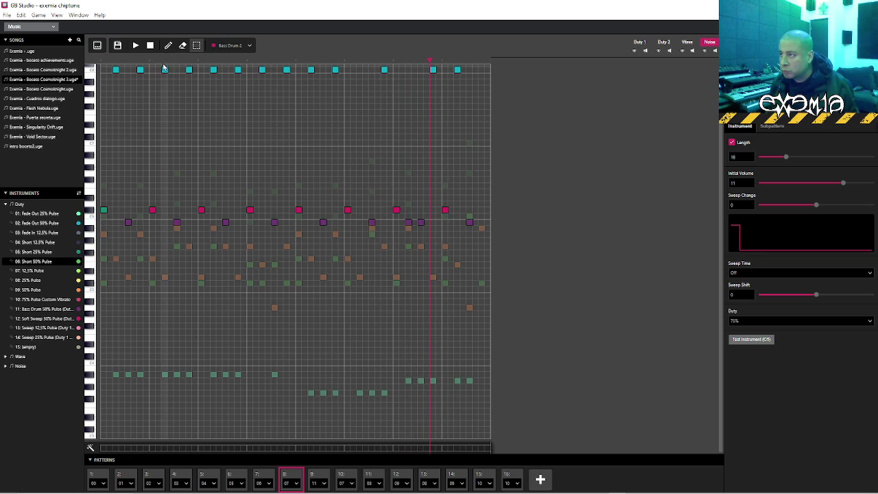
click(103, 63)
key(space)
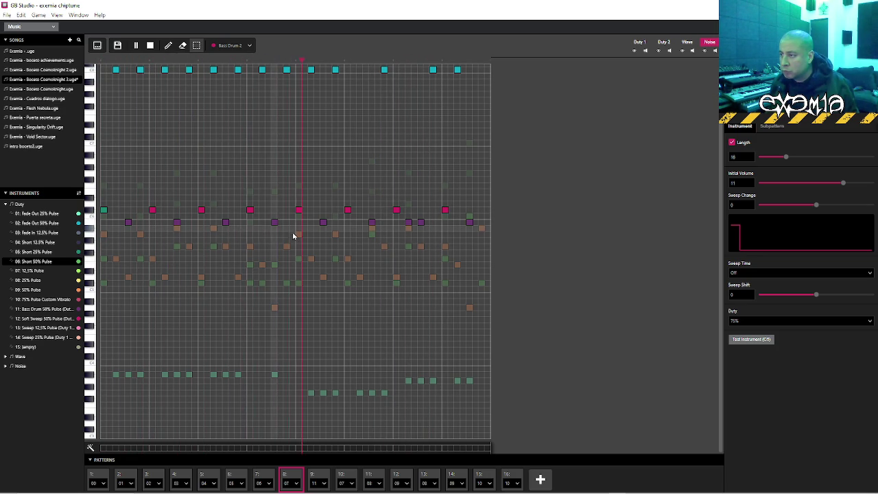
click(298, 63)
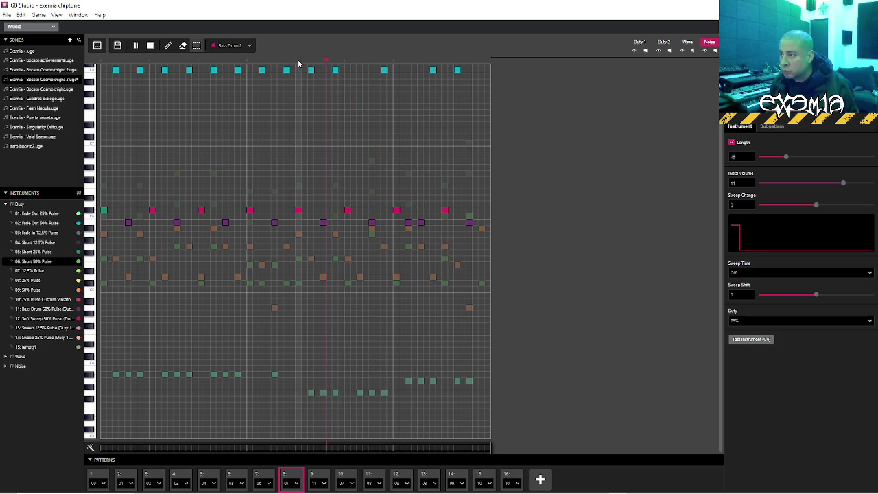
key(space)
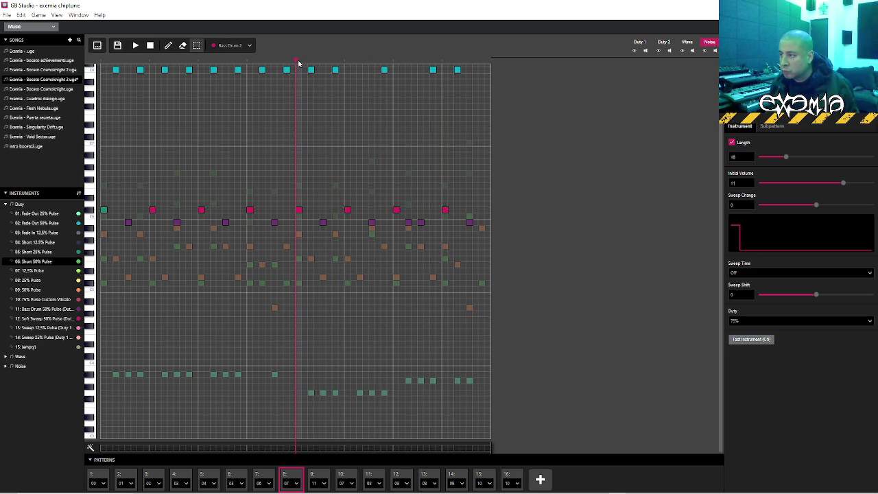
Replace the late hi-hats with a Bass Drum 2 hit and a snare, and add a final drum hit
click(433, 214)
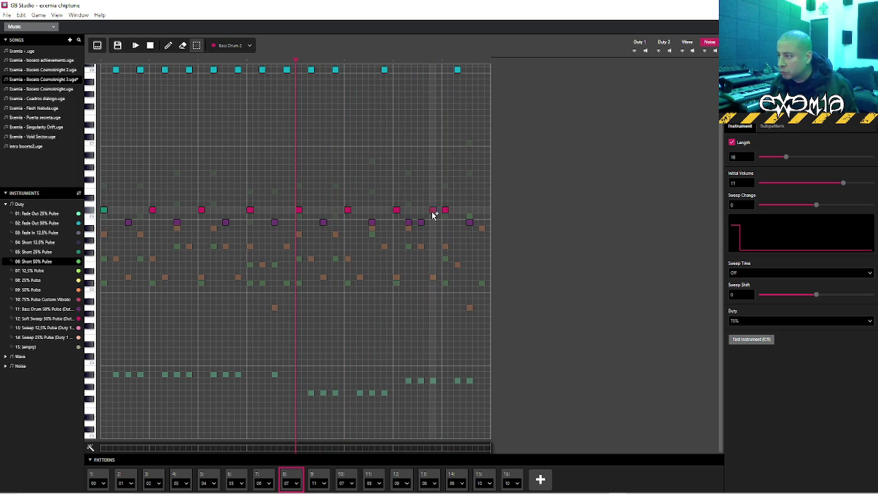
click(394, 62)
key(space)
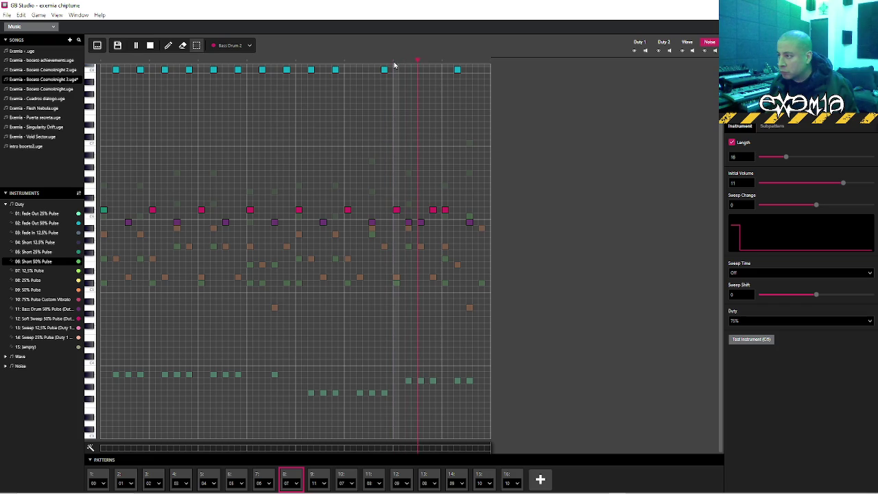
drag(445, 210, 446, 224)
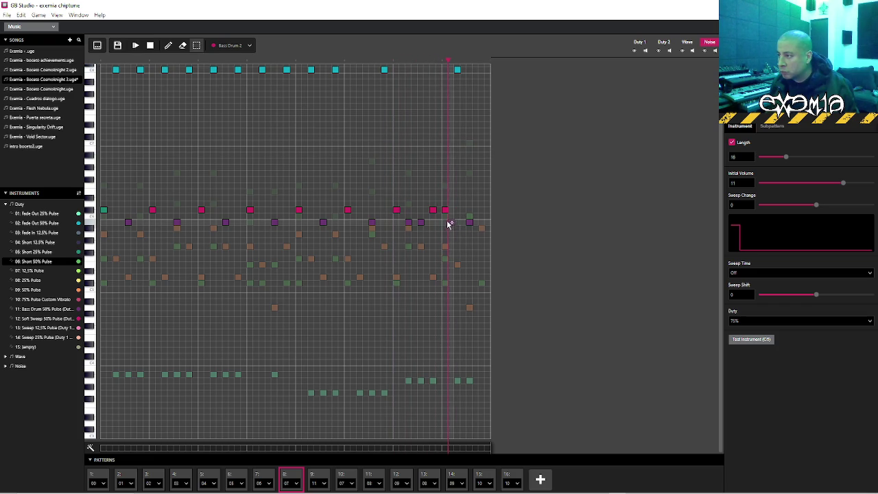
click(458, 209)
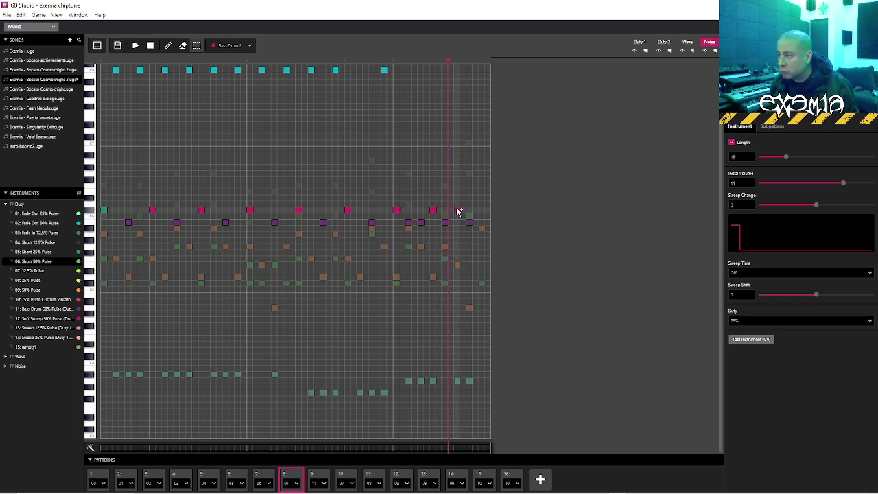
click(481, 223)
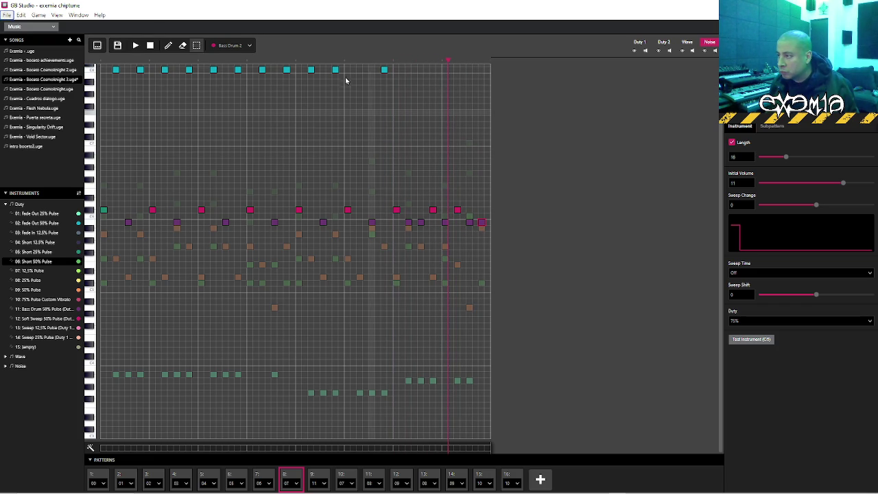
key(space)
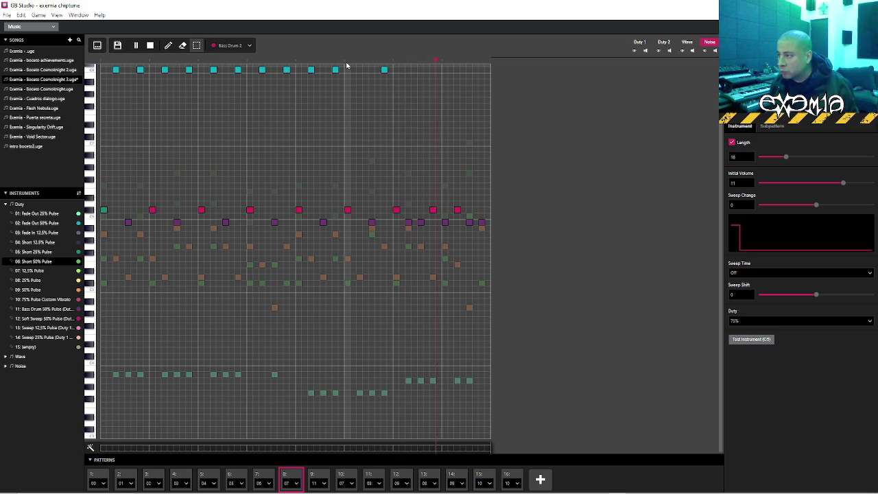
Add an extra snare hit mid-way through pattern 8 and play it back
click(263, 474)
key(space)
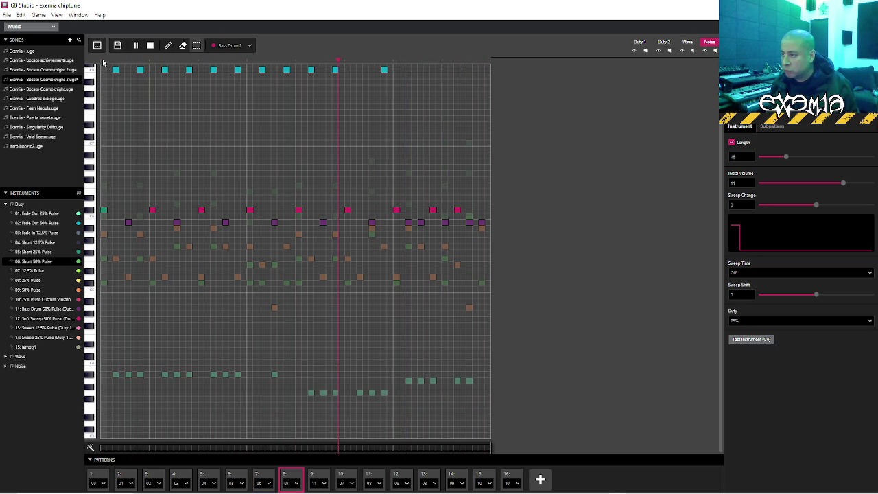
key(space)
click(262, 209)
click(248, 63)
key(space)
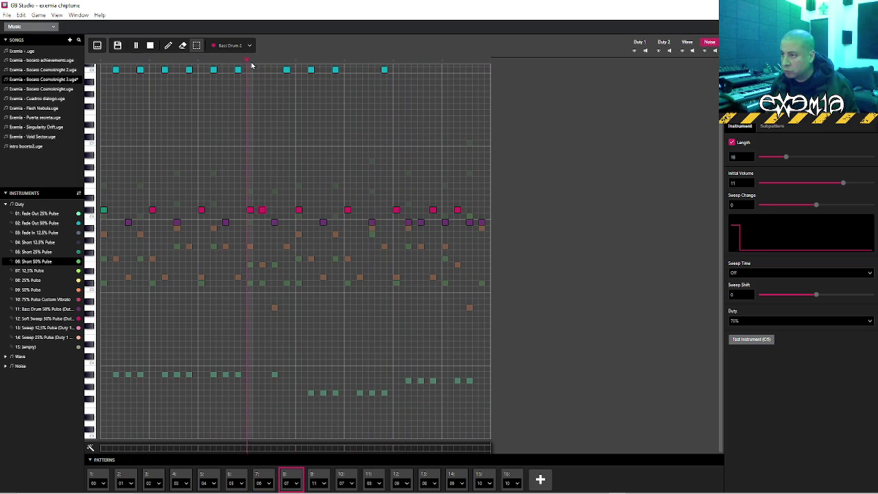
Replace the second hi-hat with a snare, undo it, then restore the snare and replay
click(140, 70)
click(140, 209)
click(103, 61)
key(space)
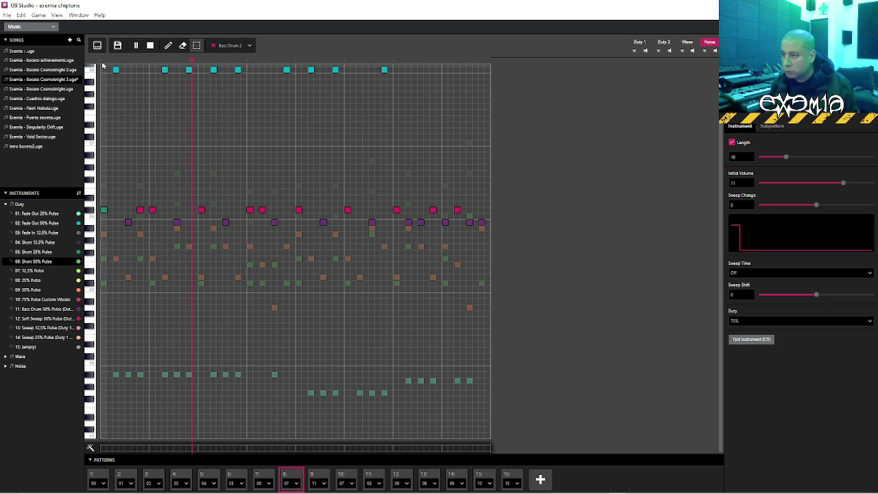
key(ctrl+z)
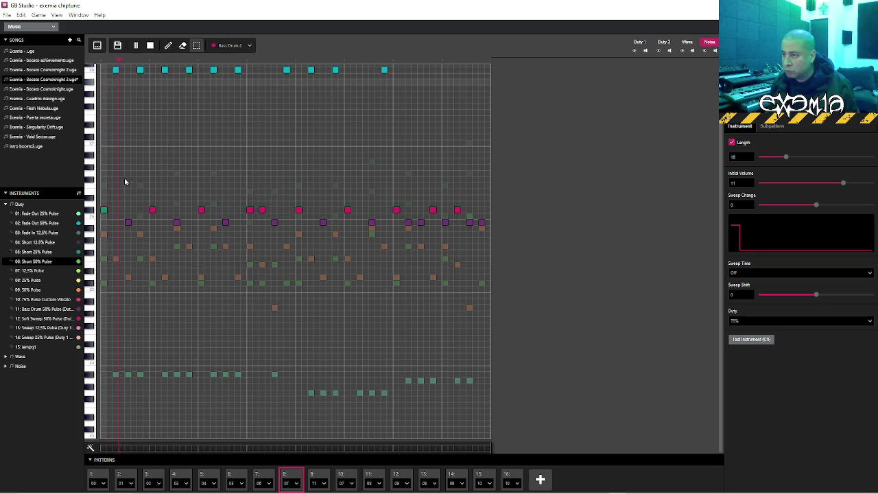
key(space)
click(141, 209)
click(102, 62)
key(space)
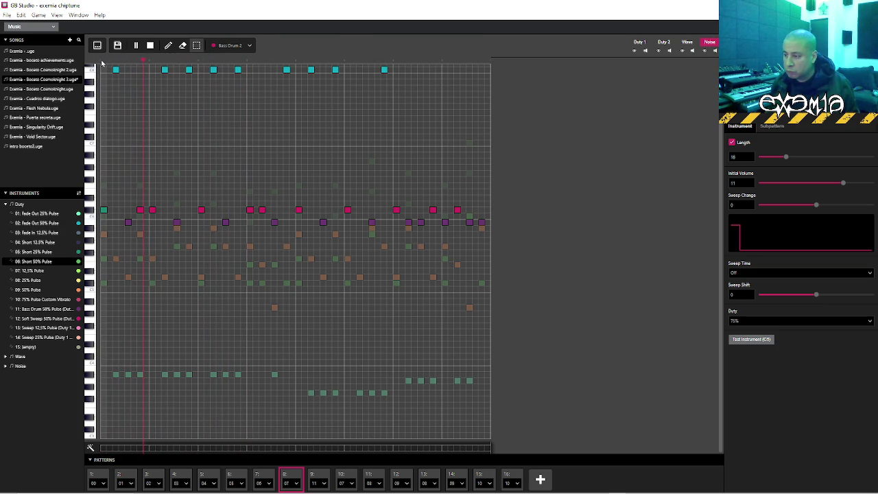
Play the previous pattern and bring up its Wave channel notes
key(space)
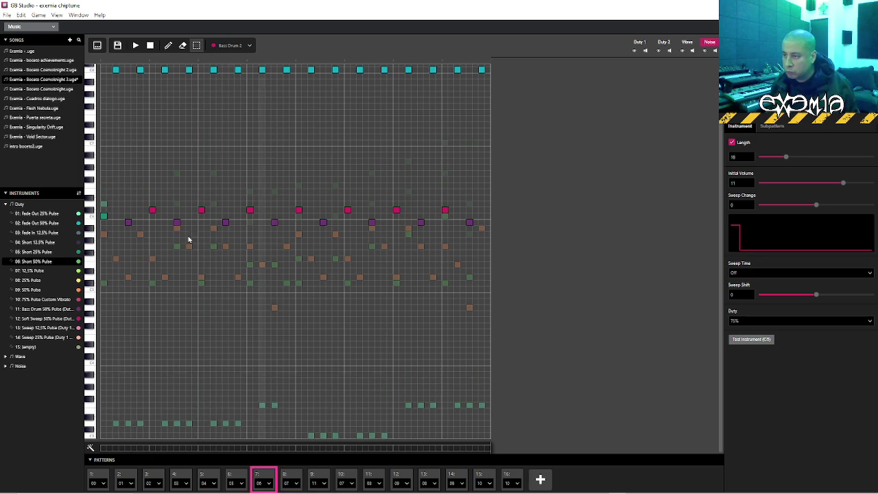
key(space)
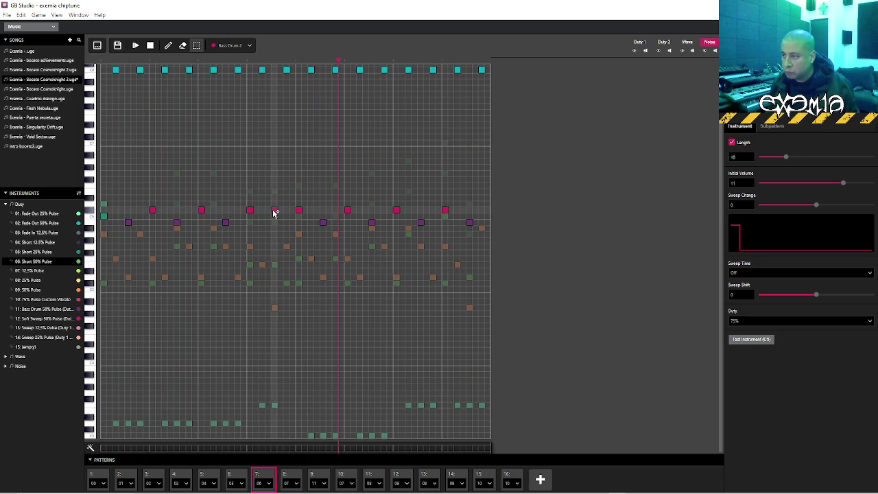
click(687, 42)
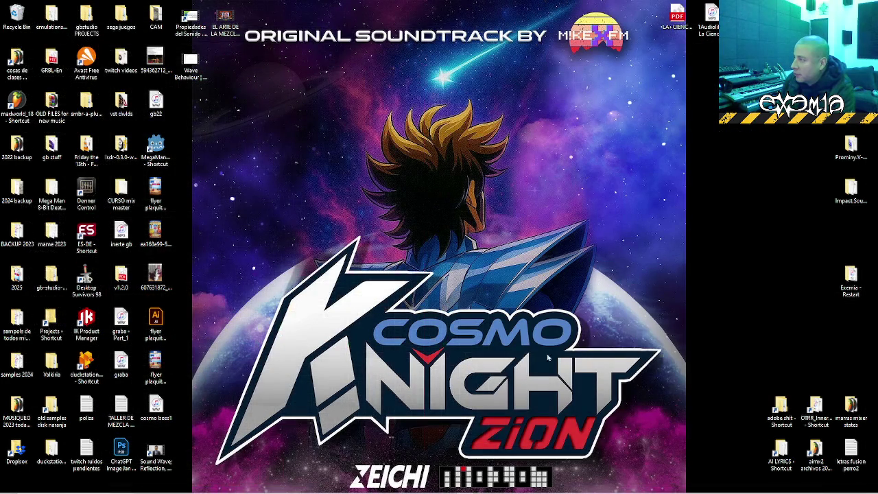
Relaunch GB Studio and open the 'exemia chiptune' project from Recent projects
mouse_move(543, 491)
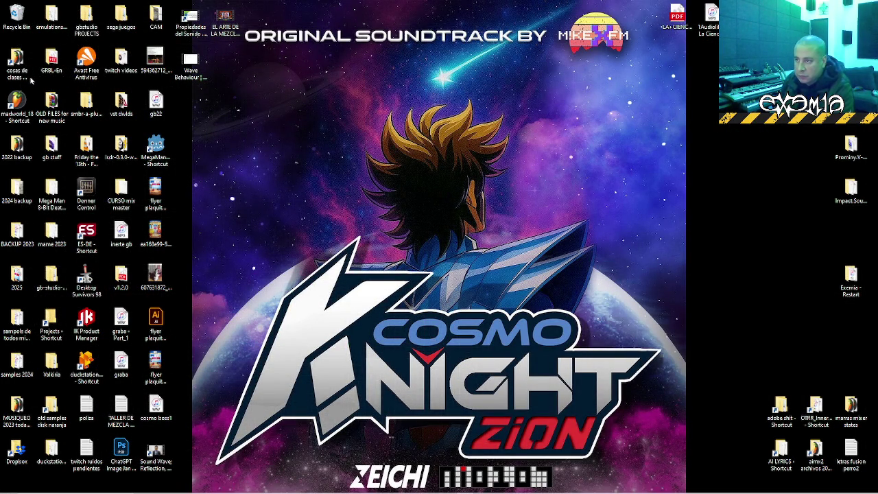
click(465, 177)
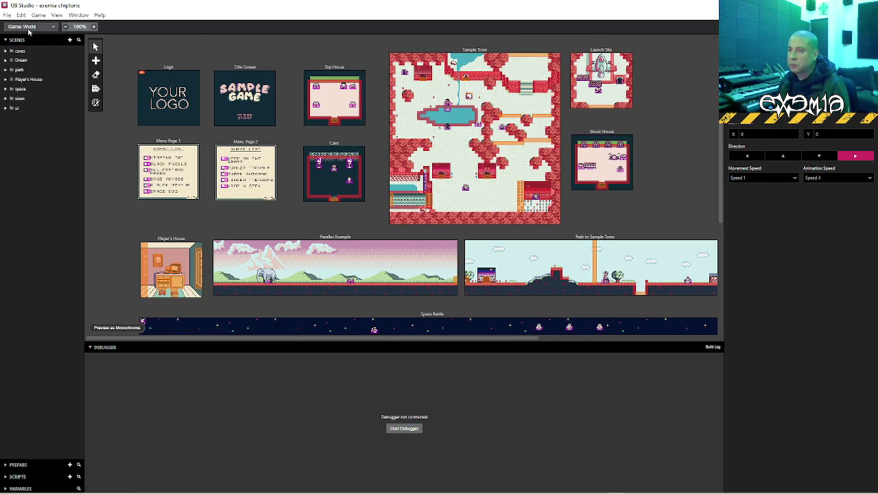
Switch to the Music editor, open the Cosmoknight 3 .uge song and play it
click(29, 27)
click(27, 73)
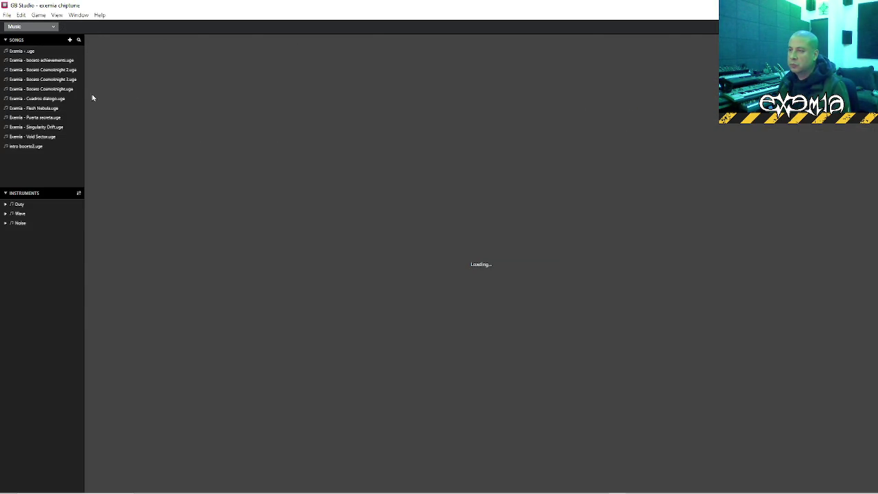
click(42, 81)
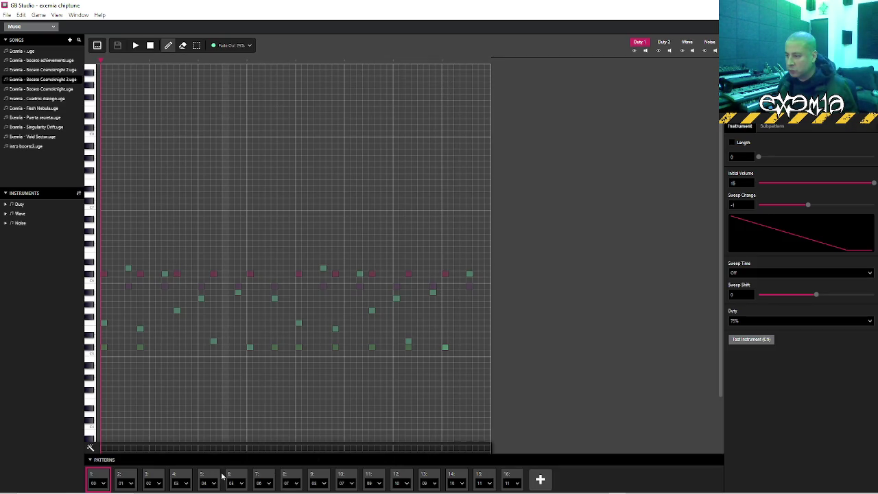
click(135, 46)
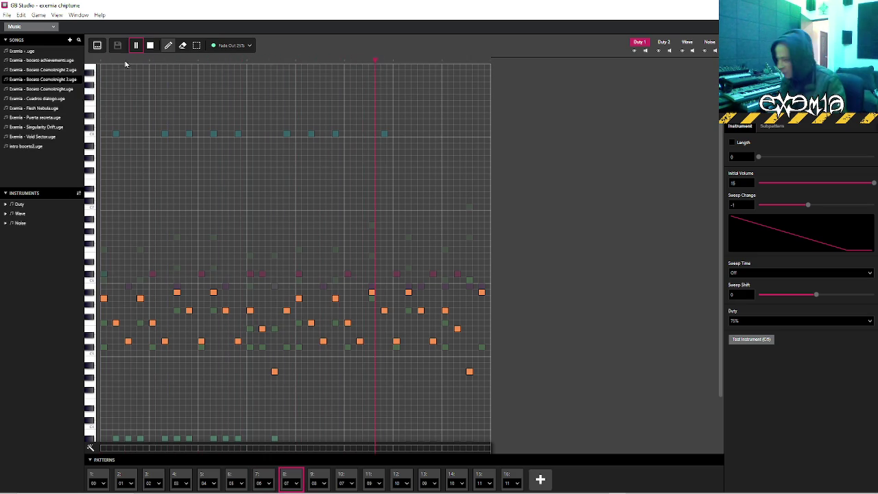
Stop playback and save the Cosmoknight 3 song via File > Save
click(268, 474)
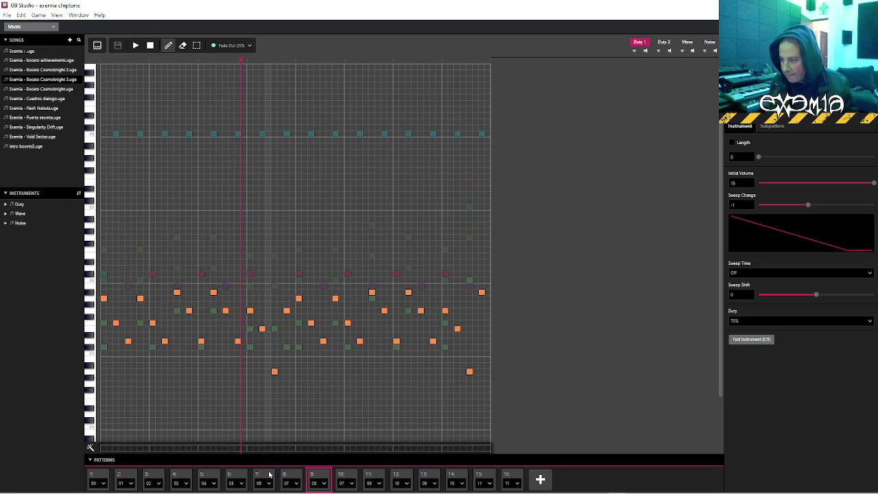
key(alt+f)
key(Down)
key(Down)
key(Down)
key(Return)
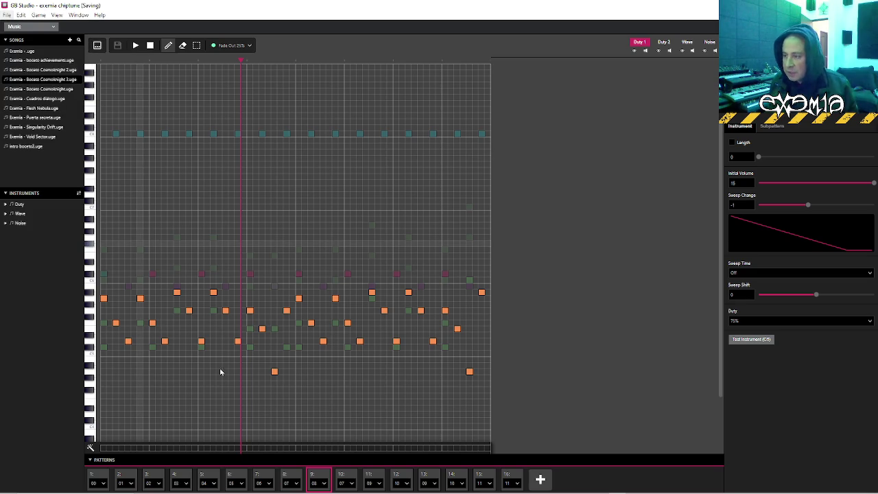
Audition the seventh and sixth pattern slots from late positions, then open slot 10's pattern list
click(260, 476)
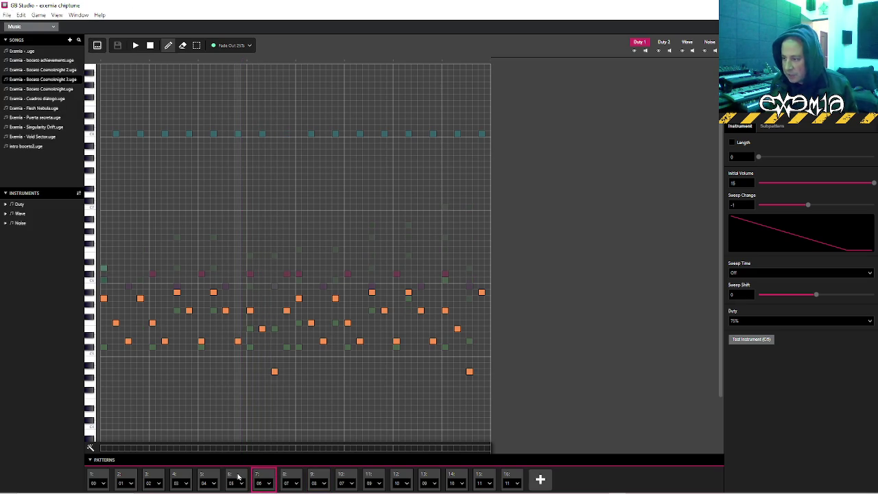
click(237, 476)
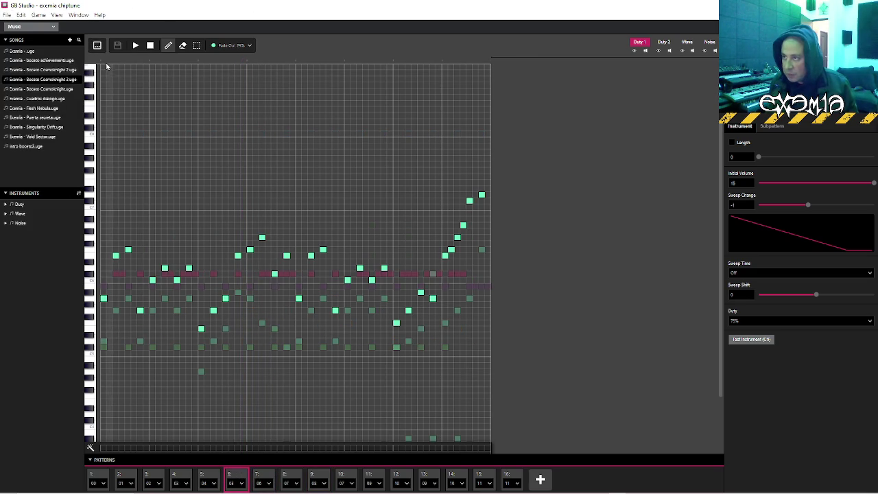
click(429, 61)
key(space)
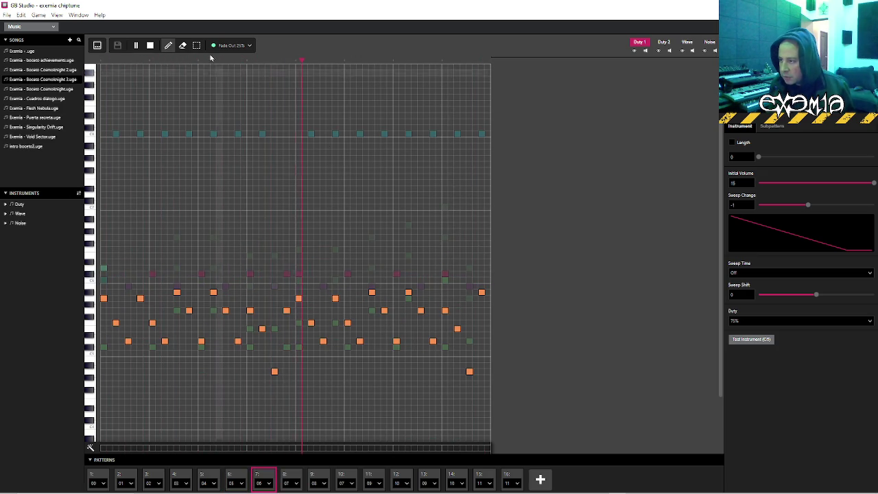
click(230, 474)
key(space)
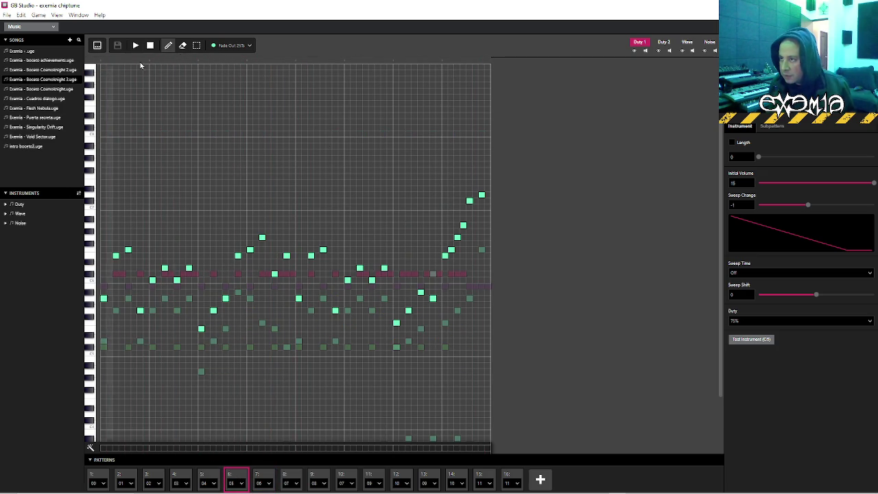
click(379, 68)
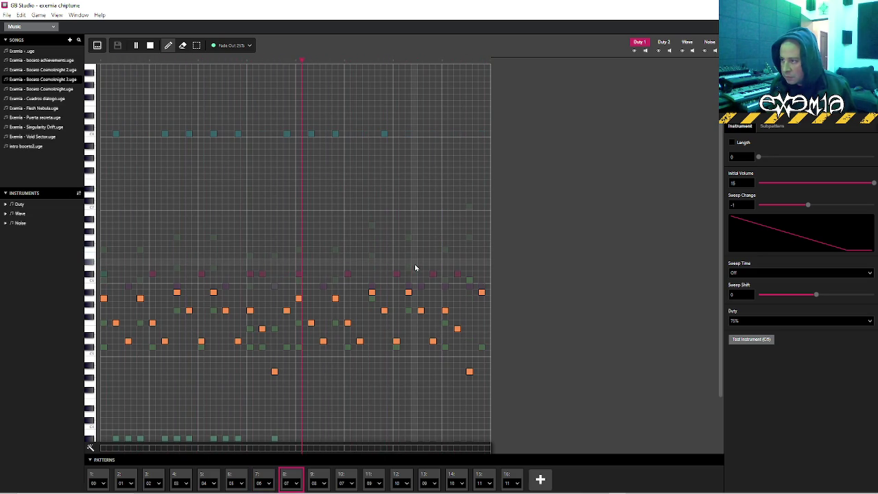
key(space)
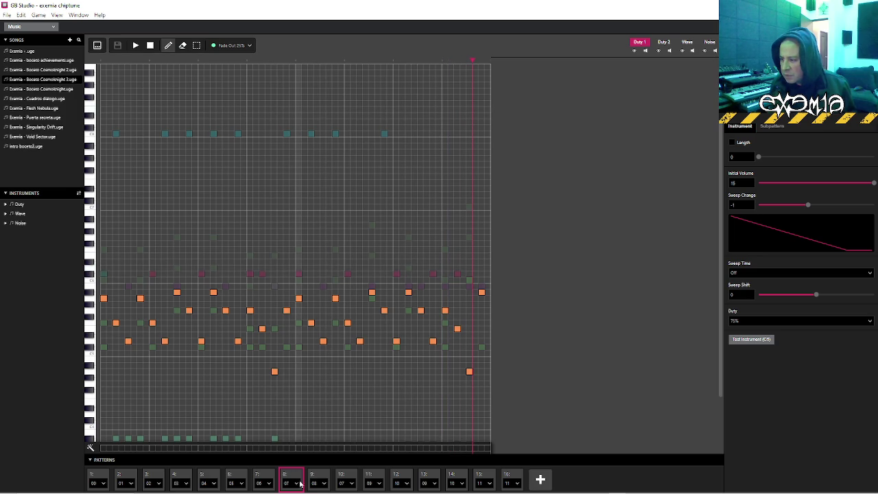
click(351, 484)
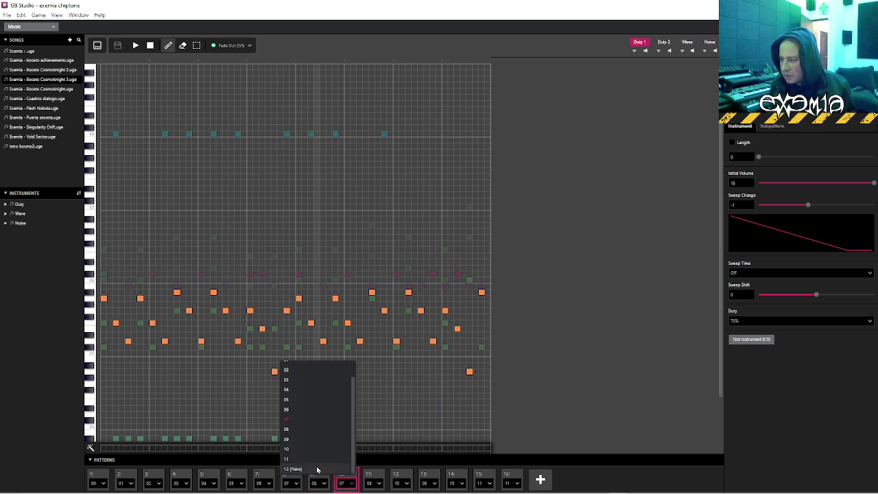
Put a new empty pattern 12 in song slot 10, after briefly trying pattern 11 there
click(317, 469)
click(346, 484)
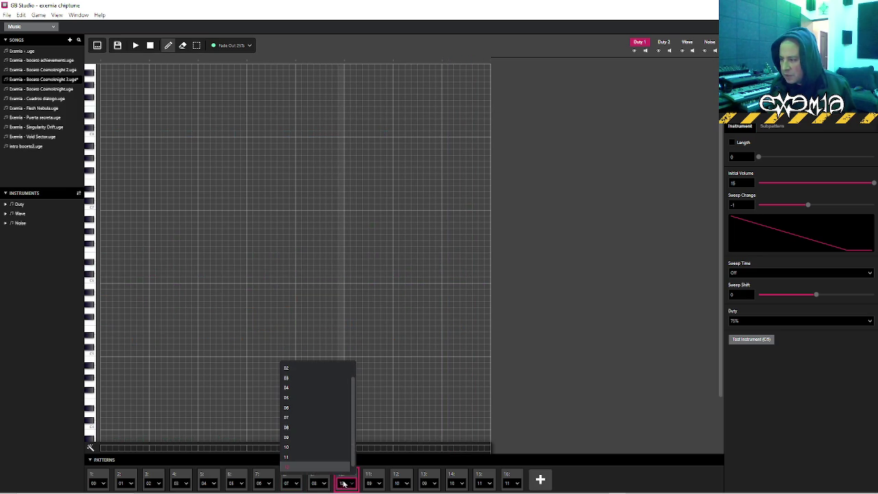
click(327, 461)
key(space)
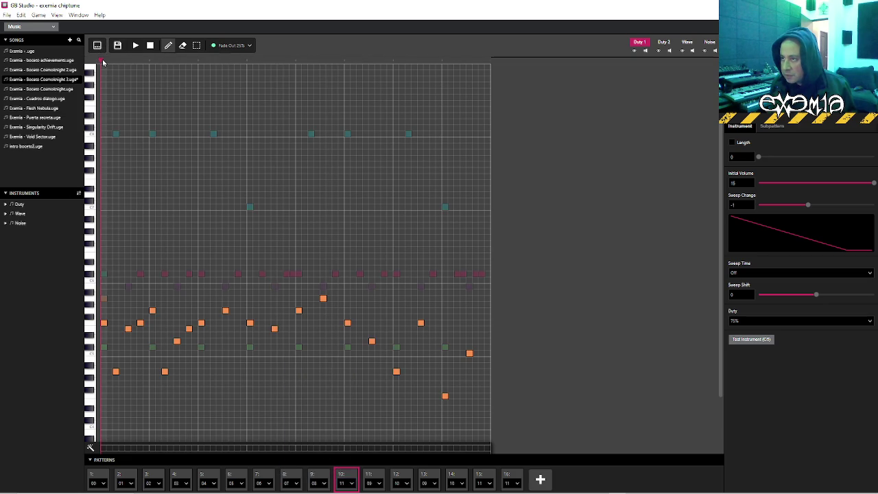
click(345, 483)
click(327, 468)
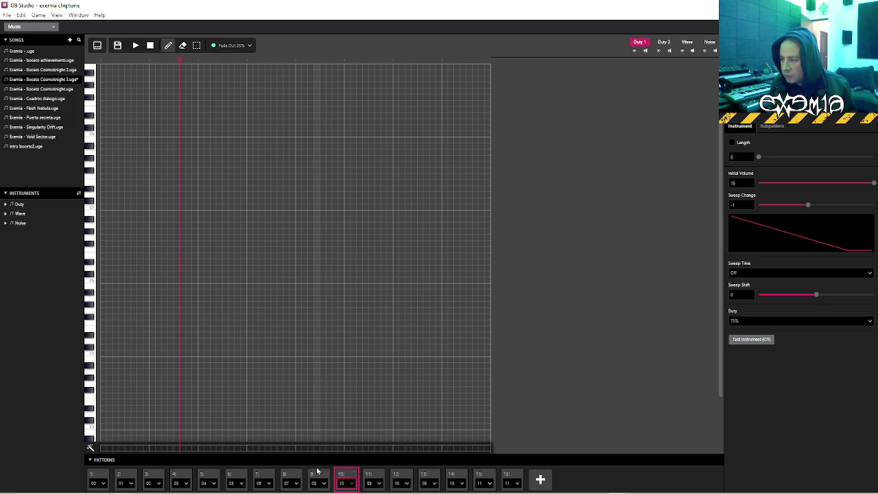
click(341, 485)
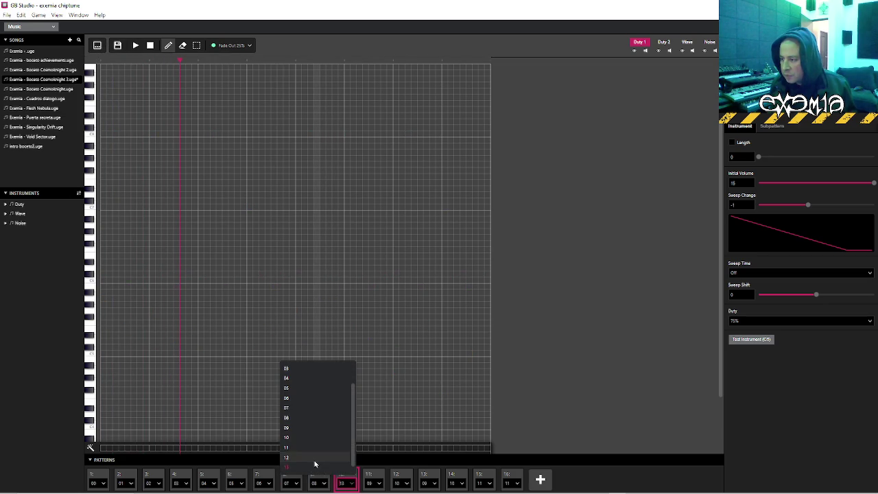
click(313, 460)
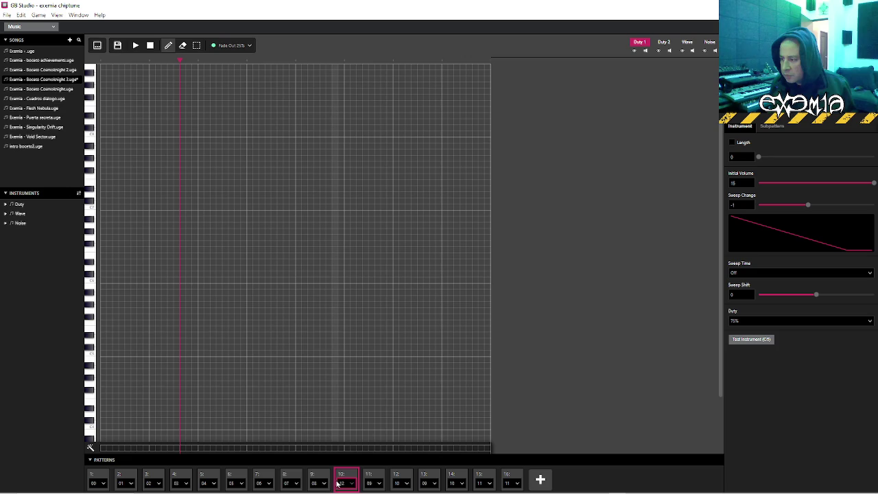
Copy all of pattern 07's notes into pattern 12 from row 00 and play it back
click(293, 480)
click(96, 46)
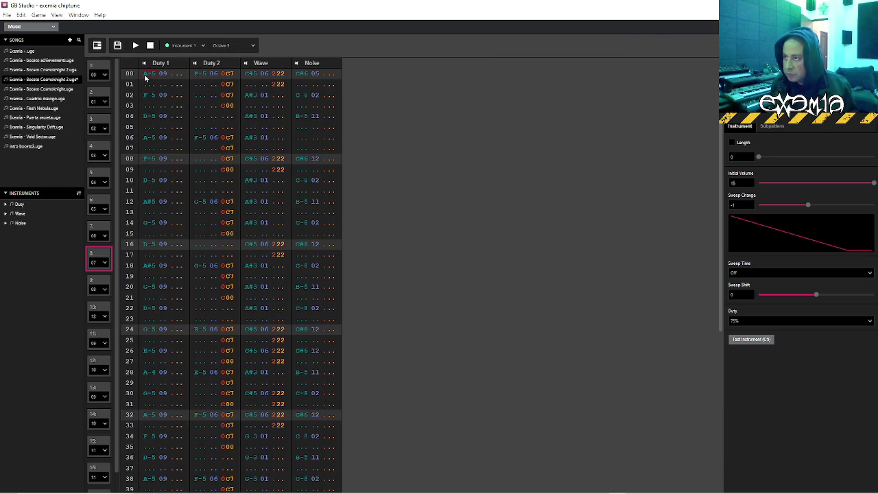
scroll(320, 405, down, 4)
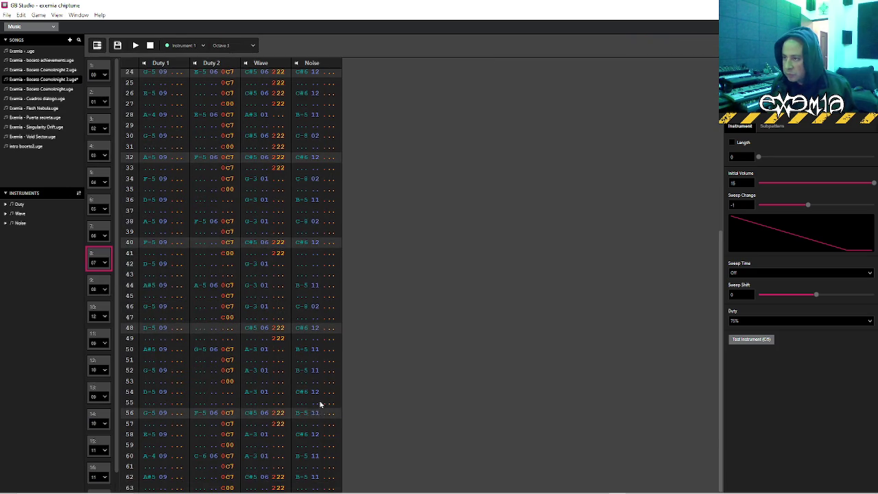
click(330, 488)
key(ctrl+a)
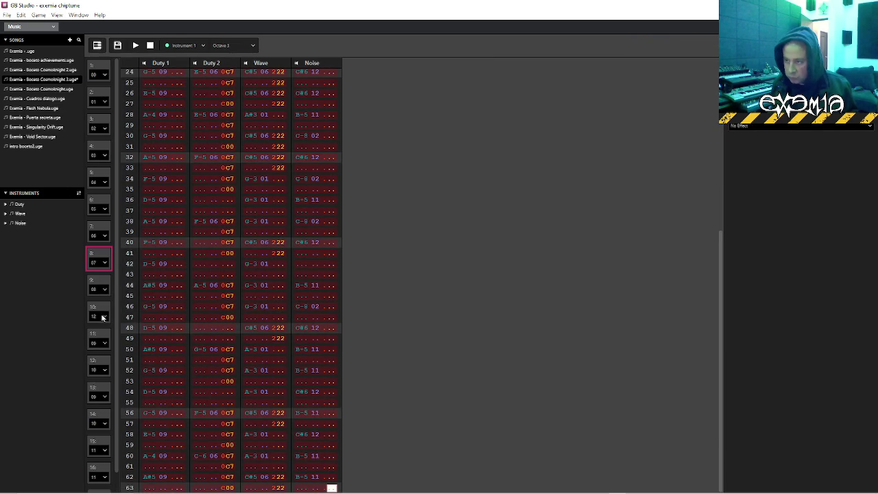
click(102, 318)
click(145, 78)
key(ctrl+v)
click(97, 46)
key(space)
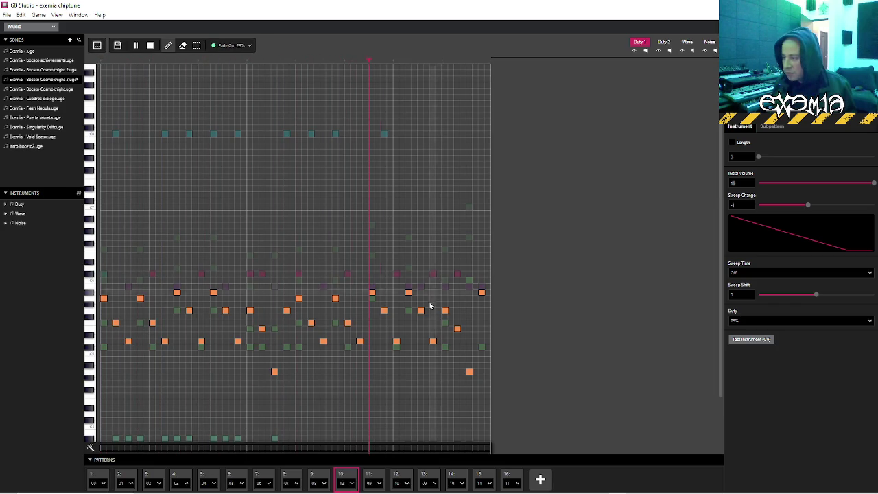
Show pattern 07's Noise channel and play its hi-hats and snares
click(291, 477)
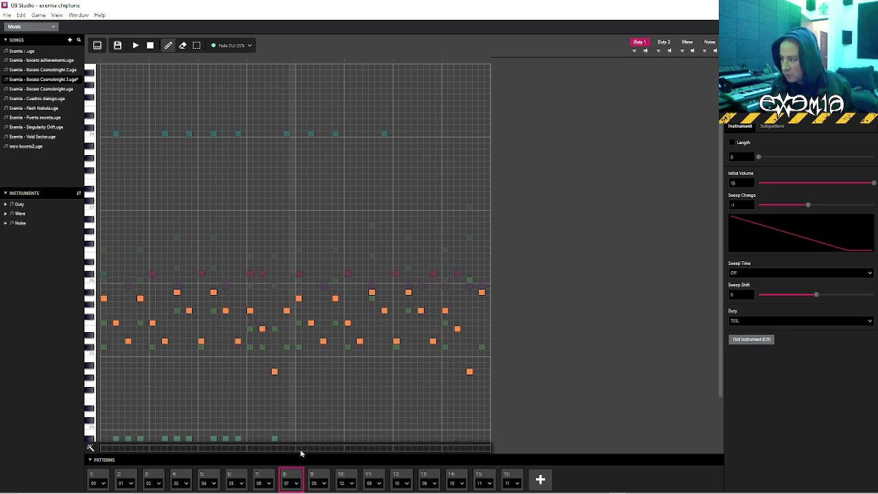
click(687, 43)
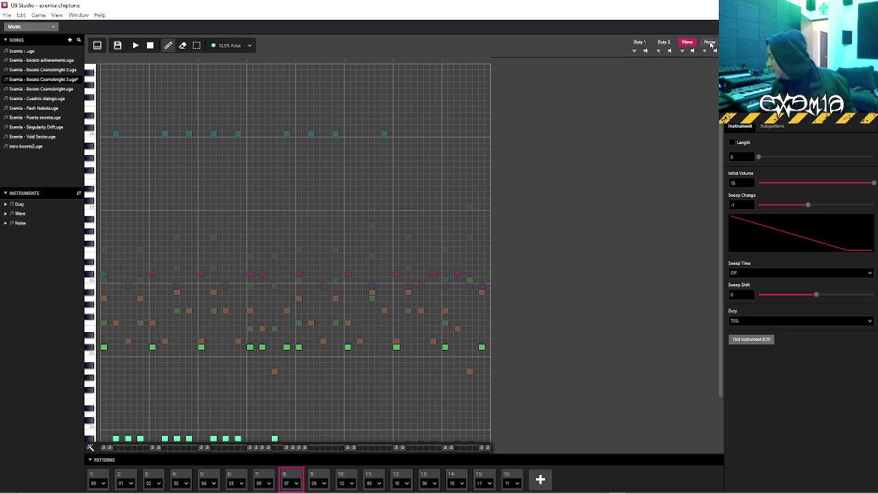
click(711, 43)
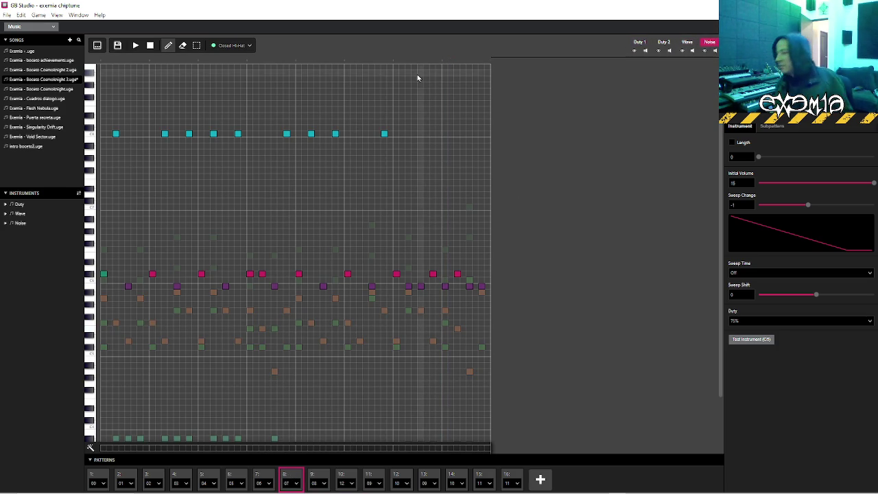
click(183, 61)
key(space)
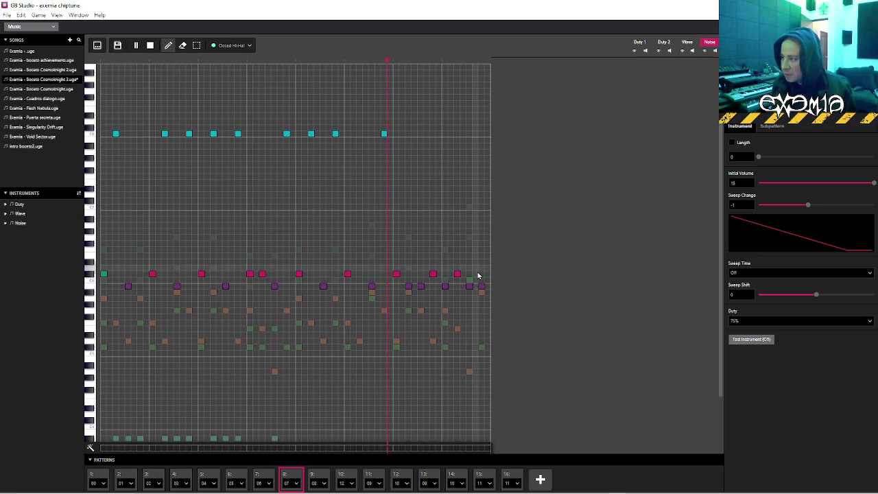
key(space)
key(space)
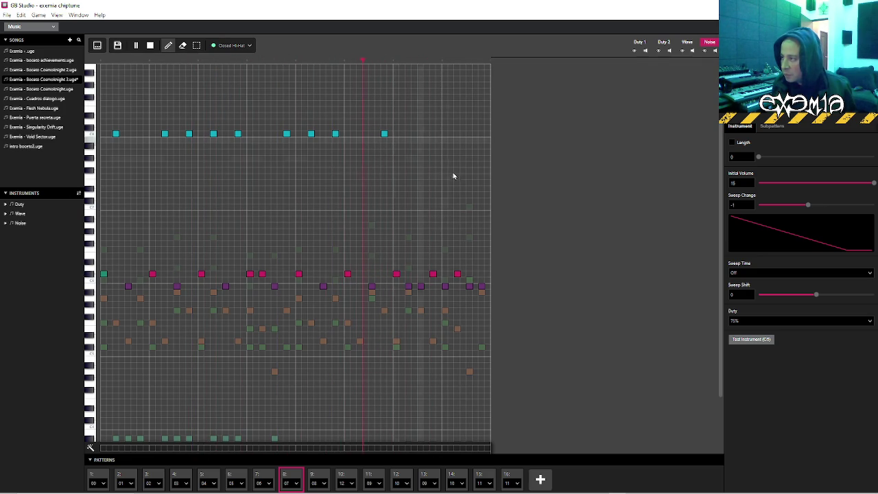
Replay pattern 07's ending, remove a late noise hit, and switch to the selection tool
key(space)
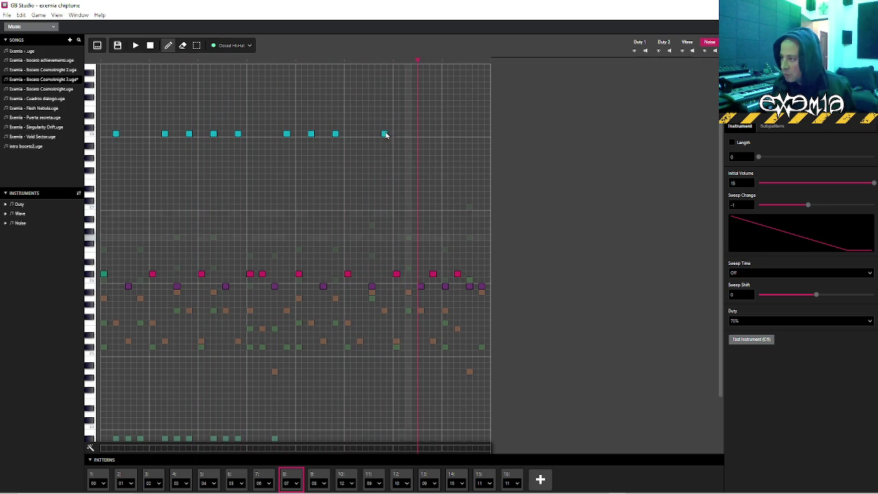
click(396, 61)
key(space)
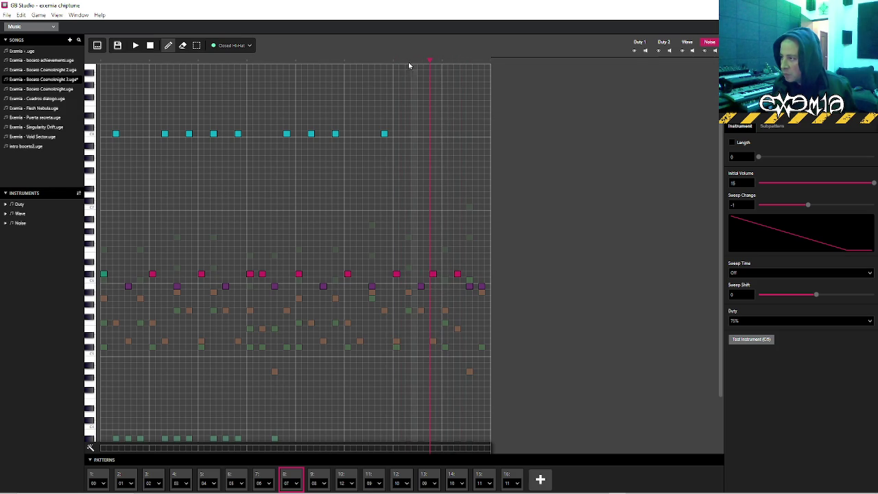
click(394, 61)
click(394, 59)
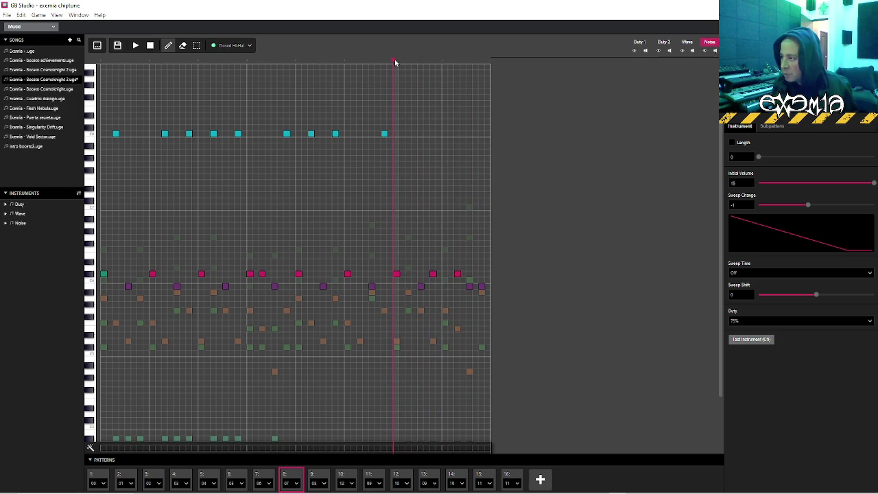
key(space)
click(288, 65)
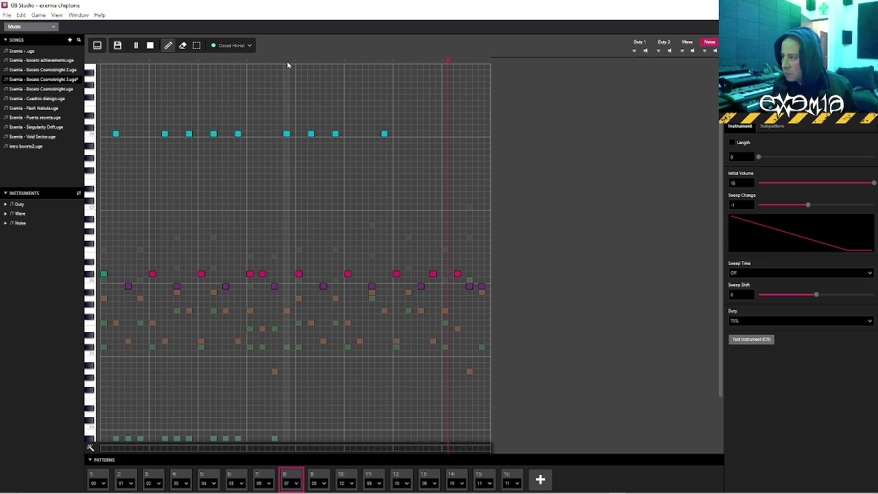
key(space)
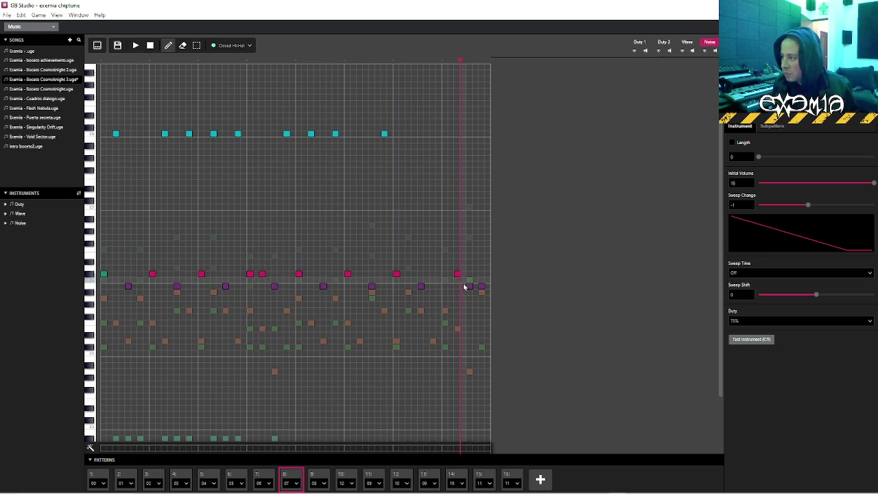
click(470, 286)
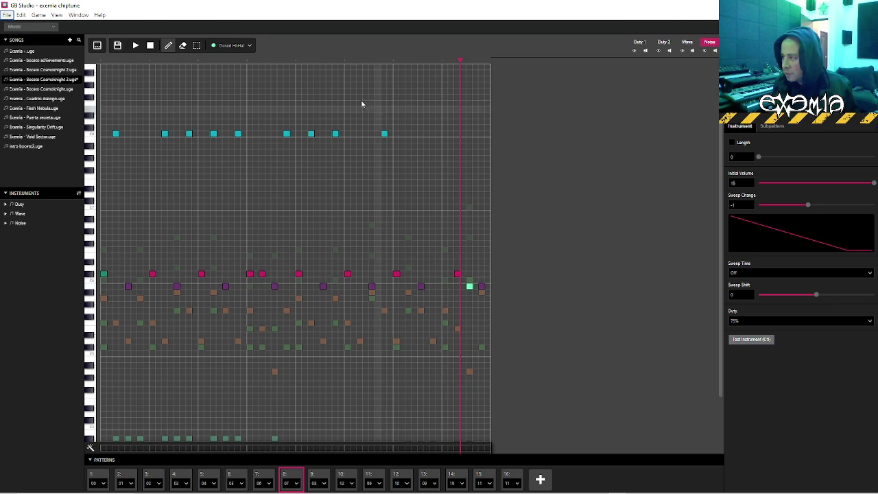
click(227, 46)
click(196, 46)
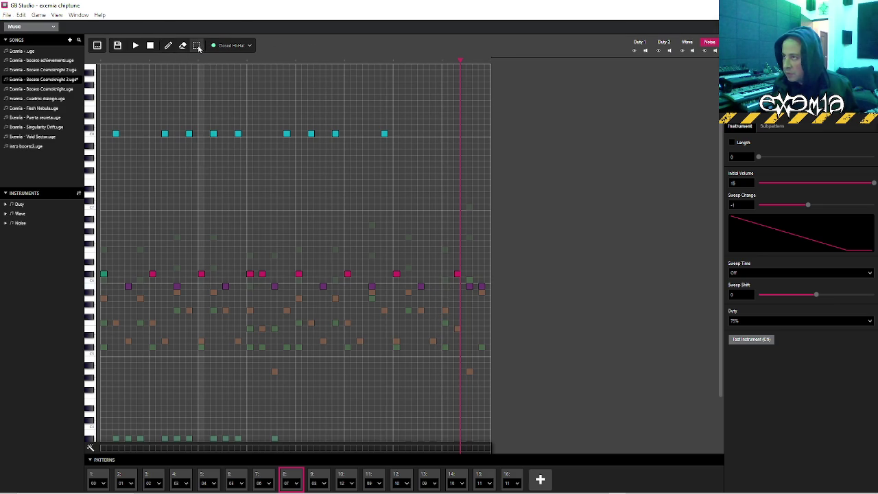
Compare the noise drums of patterns 08, 07, 06 and 05 during playback
click(339, 61)
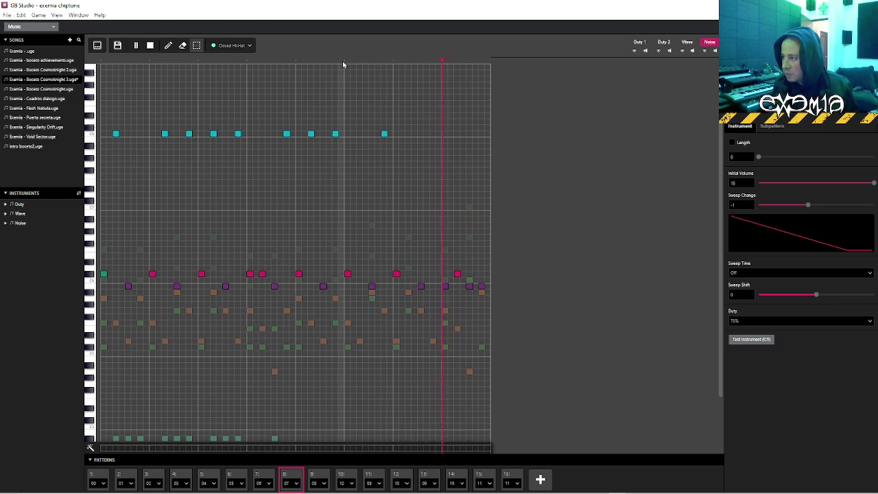
click(237, 61)
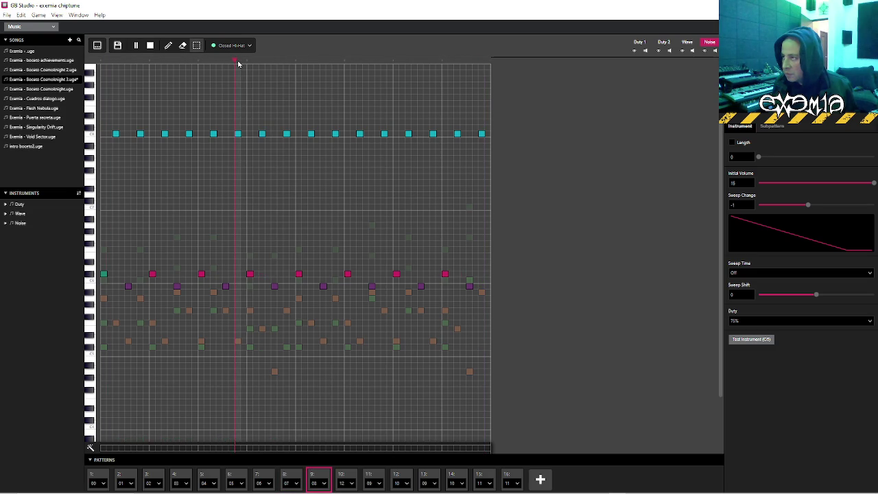
click(288, 478)
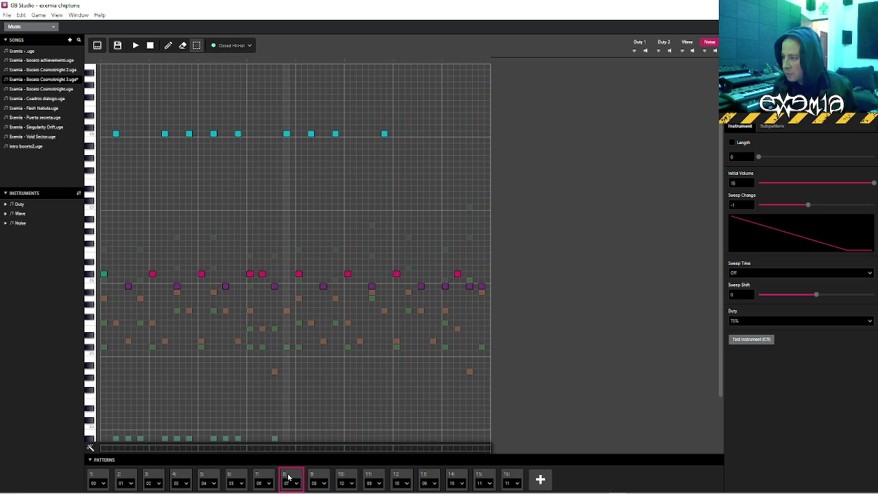
click(297, 62)
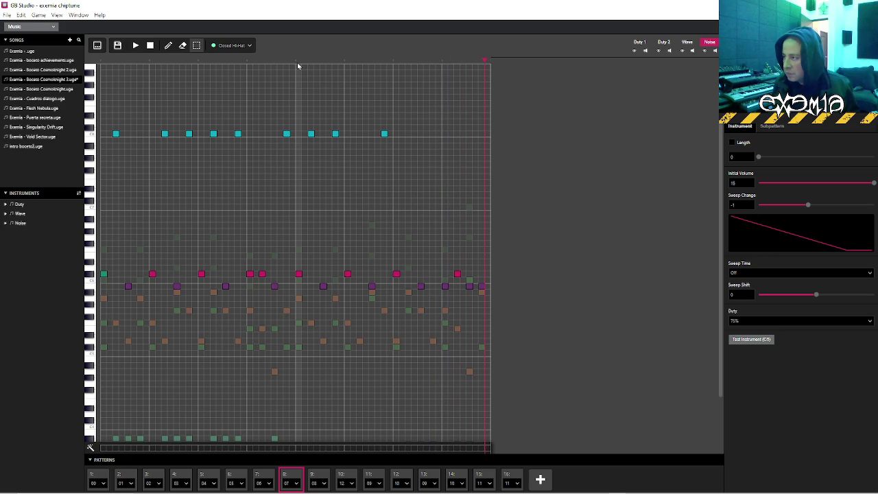
click(261, 478)
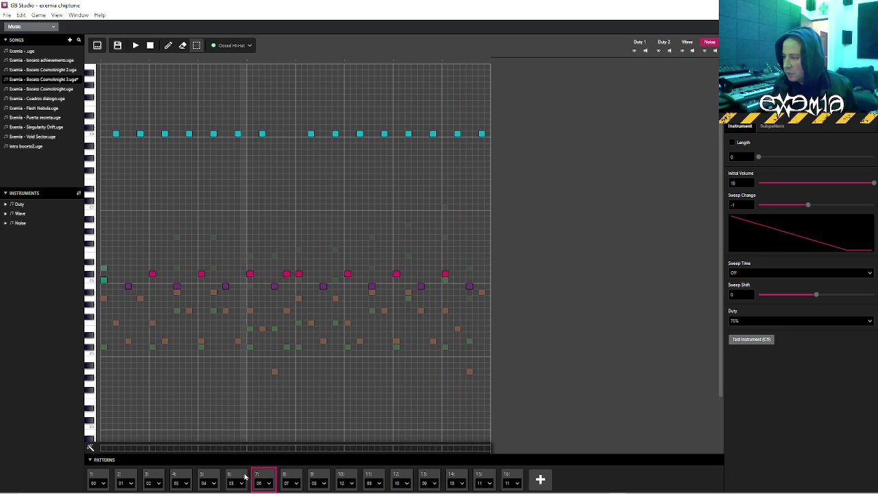
click(245, 477)
click(437, 62)
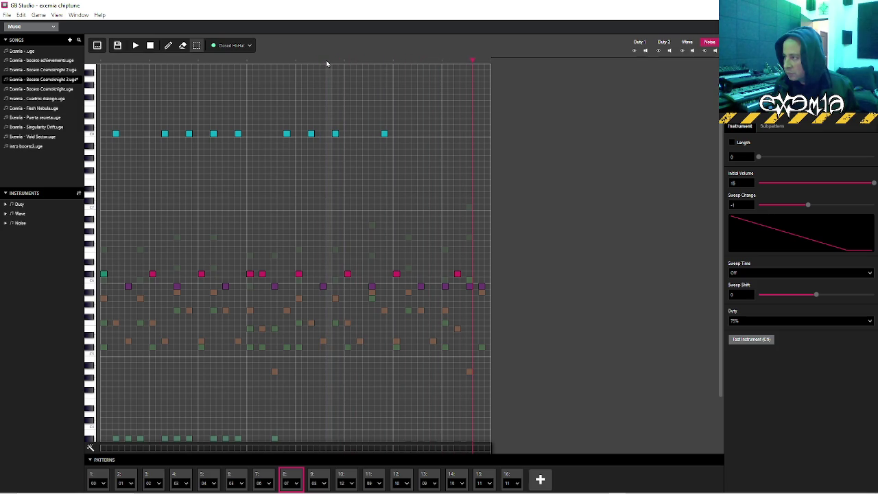
Add two late snare hits and several Closed Hi-Hat notes to pattern 07, undoing a misplaced move
key(space)
click(446, 275)
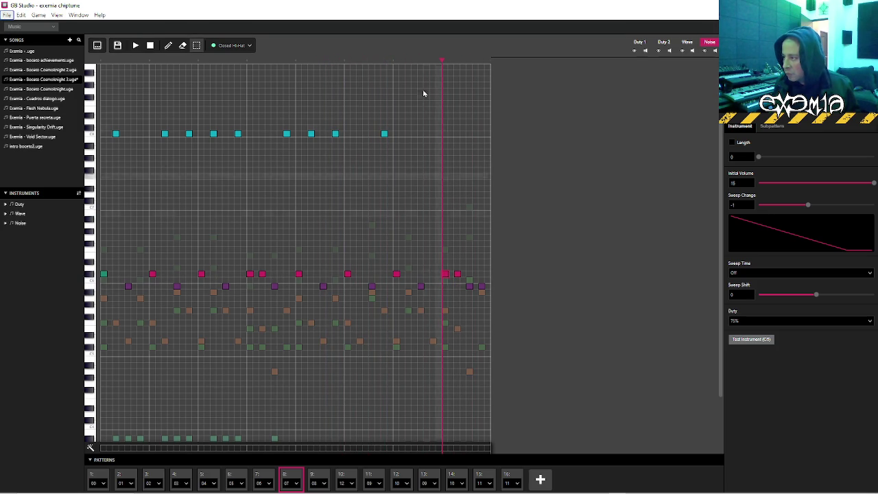
click(394, 61)
click(482, 274)
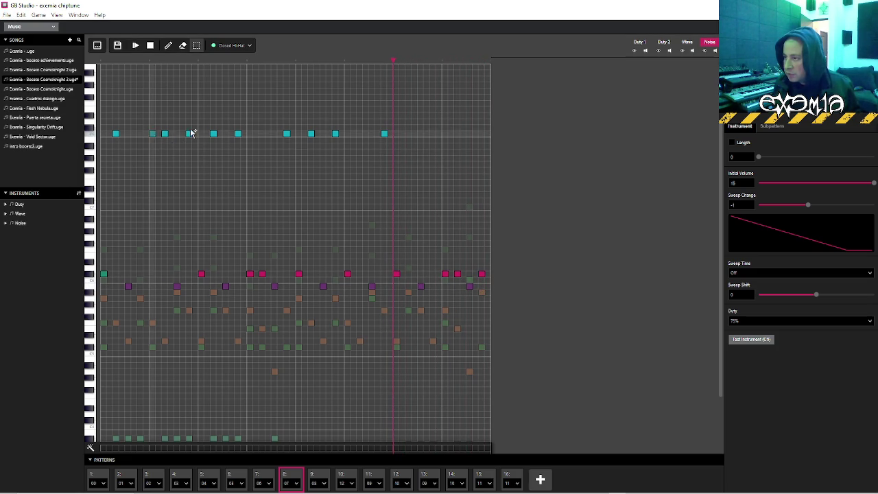
click(138, 135)
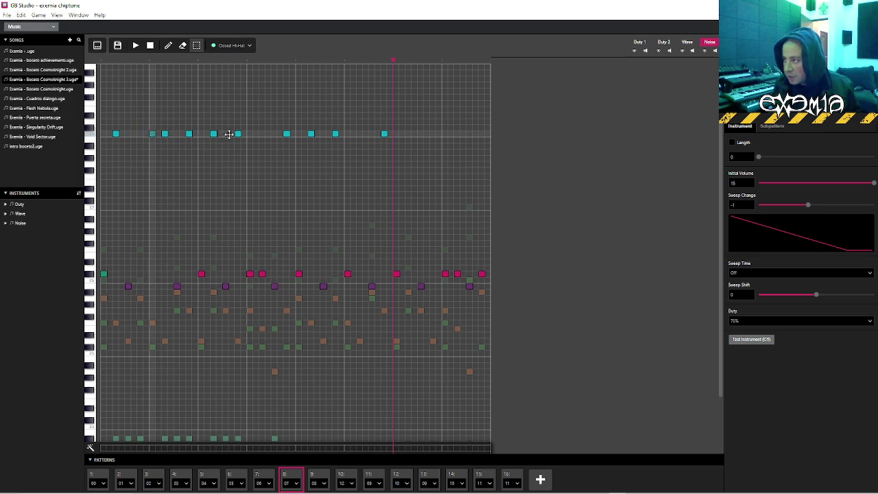
click(428, 134)
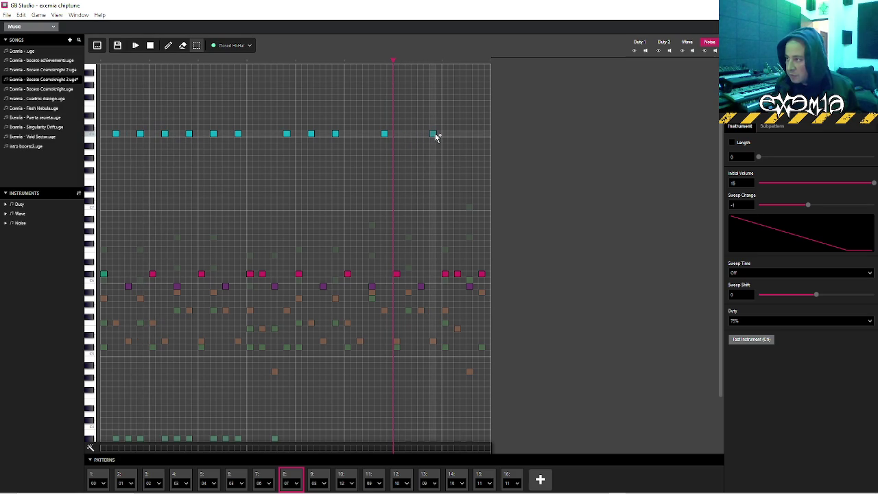
click(436, 135)
drag(384, 133, 431, 135)
key(ctrl+z)
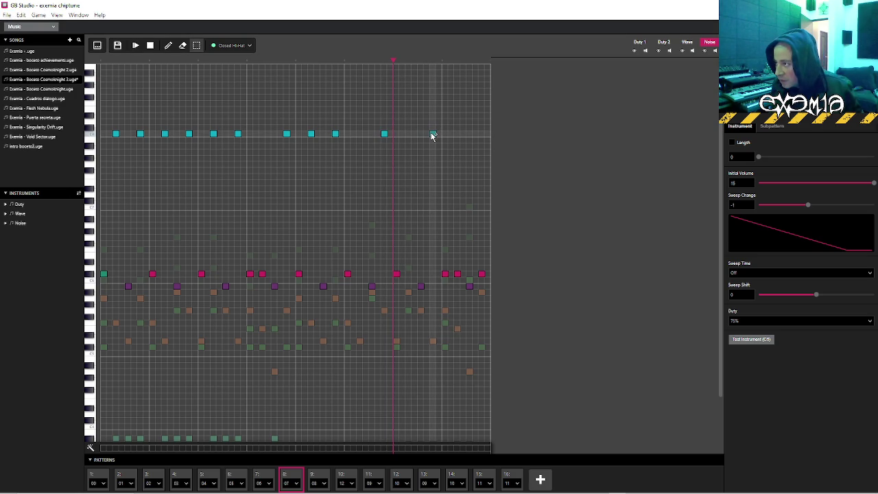
click(432, 135)
click(261, 63)
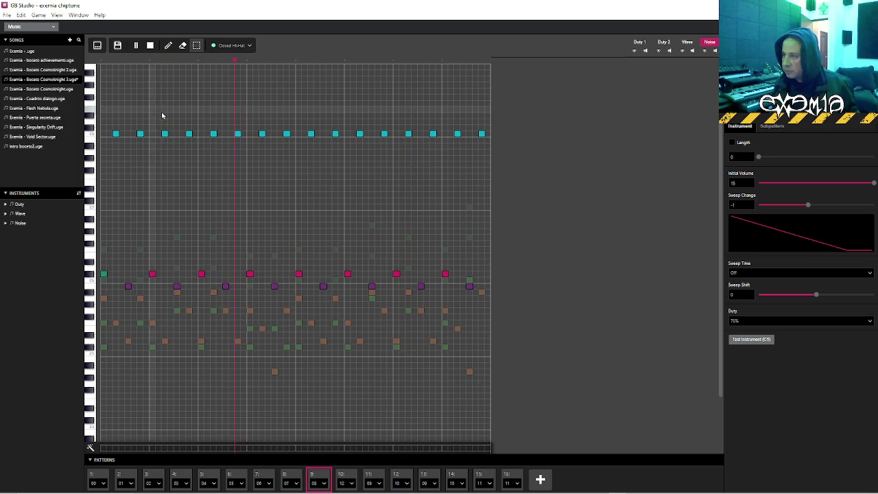
key(space)
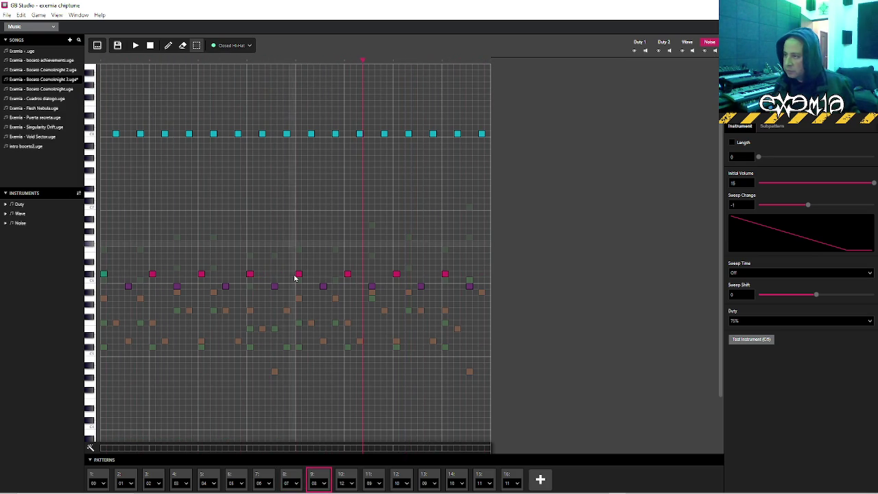
Add extra snare hits near the end of the Noise track and play them back
click(688, 44)
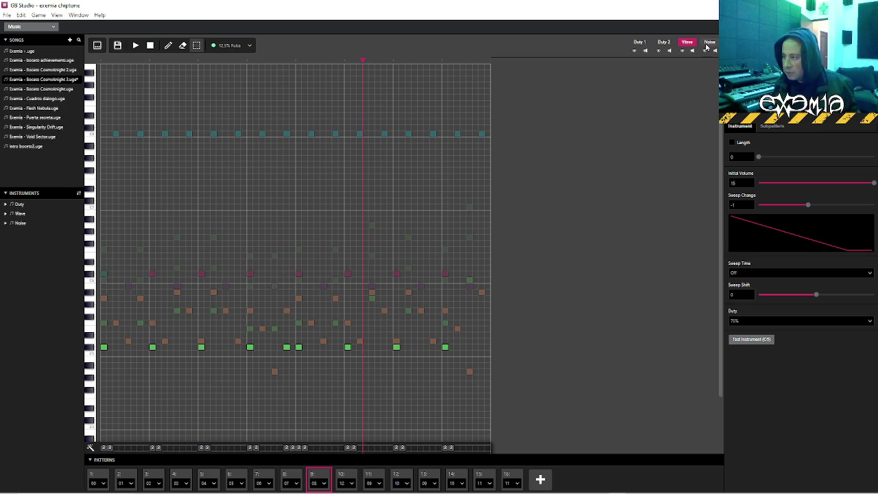
click(708, 43)
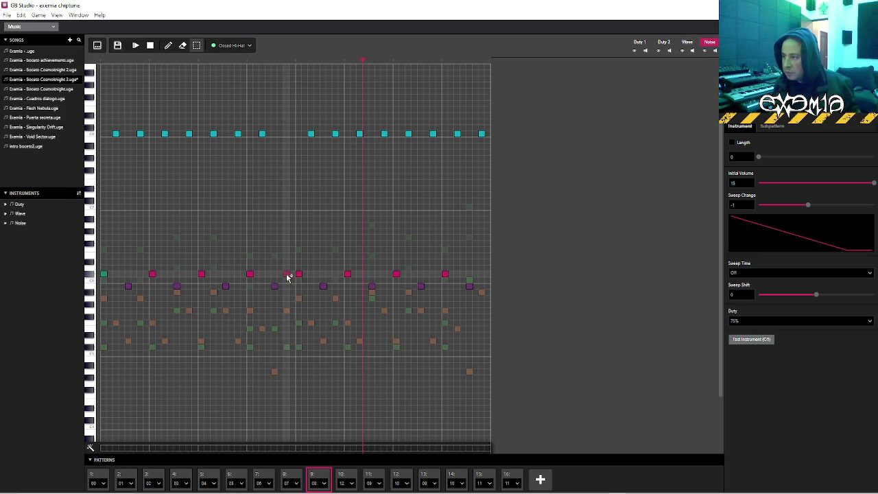
click(288, 275)
click(250, 63)
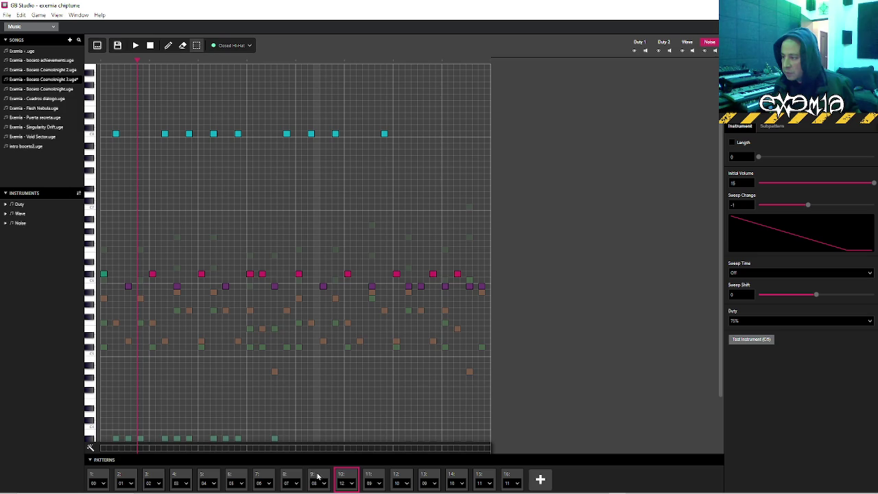
key(space)
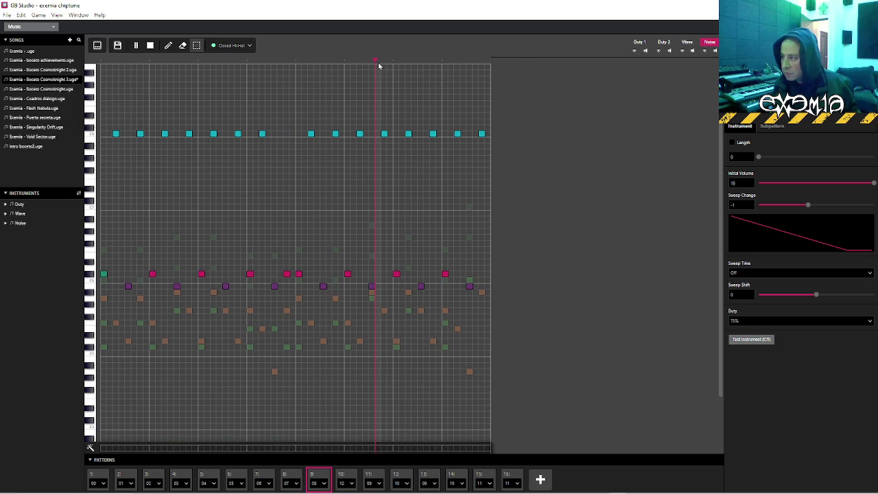
key(space)
click(457, 274)
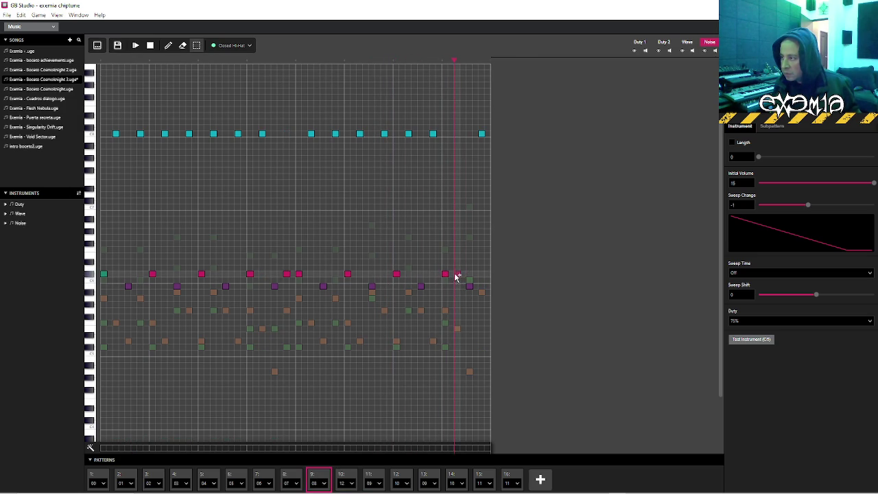
click(444, 64)
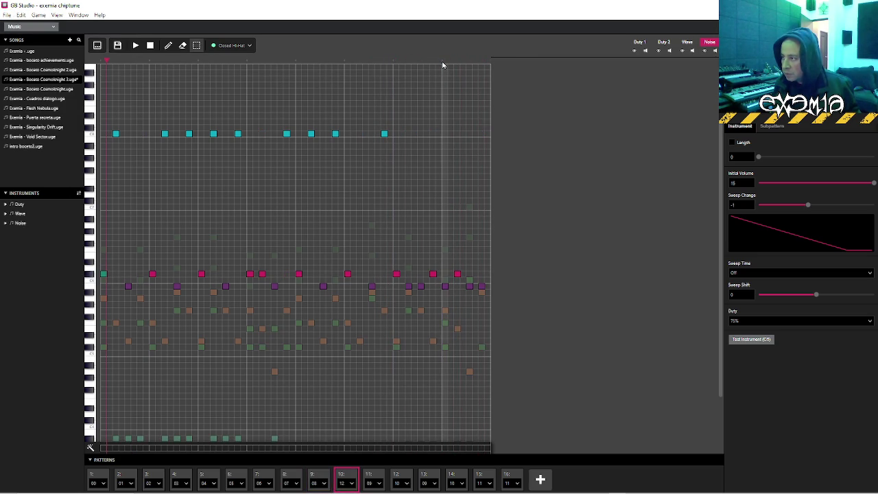
Add a late Wave note with a Portamento Down effect and play the pattern
click(319, 475)
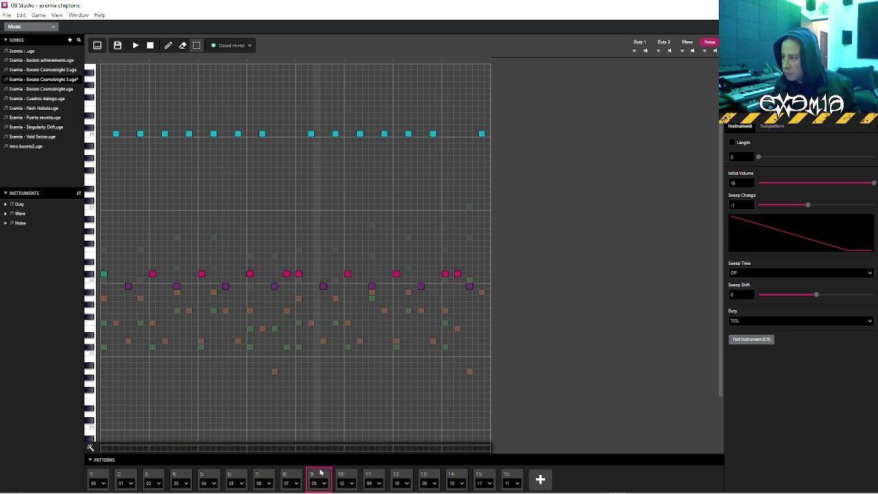
click(688, 44)
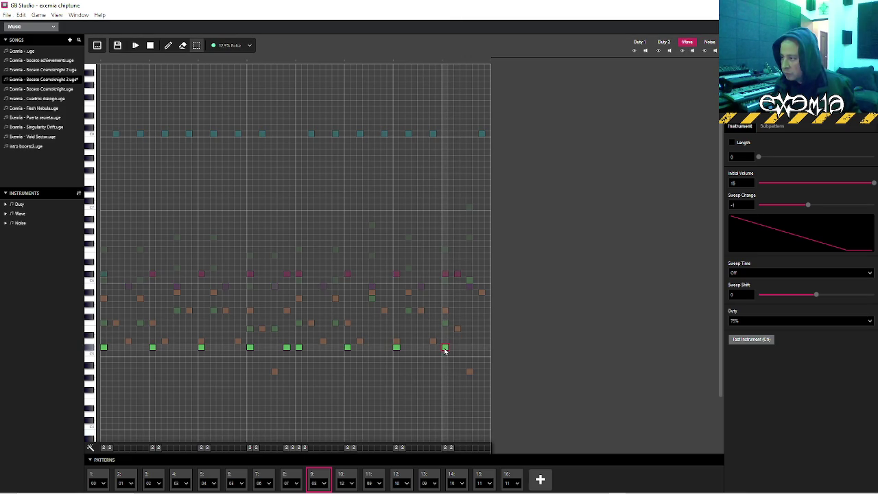
click(458, 347)
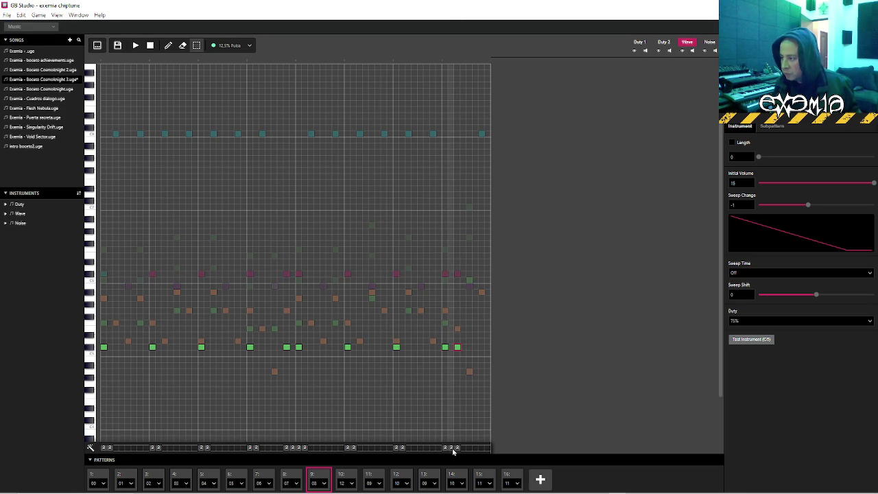
click(464, 448)
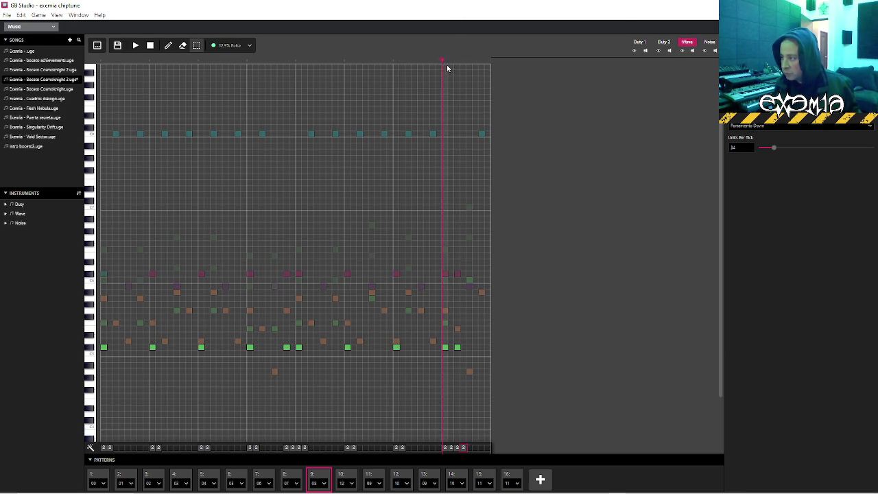
key(space)
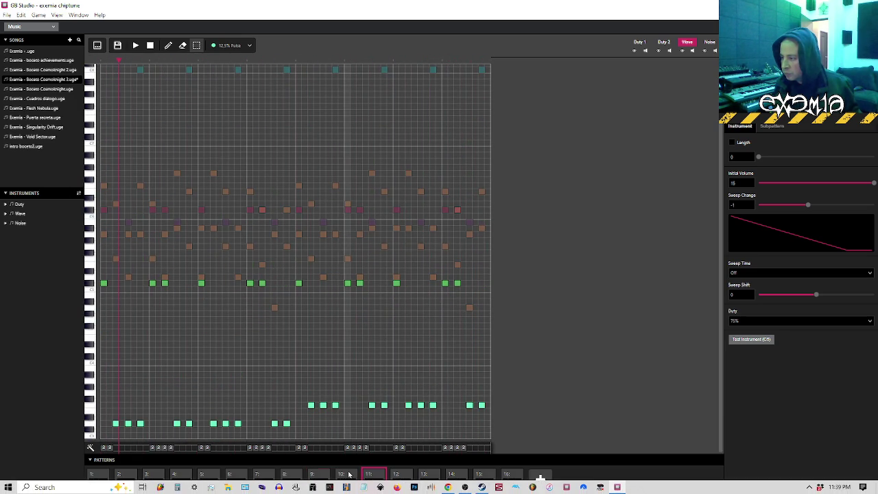
Place three closing wave notes near the end of pattern 10
key(space)
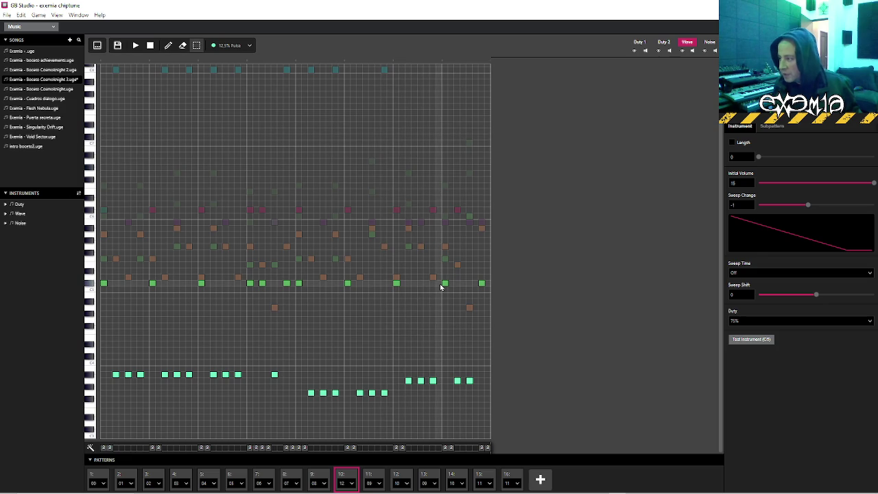
click(434, 284)
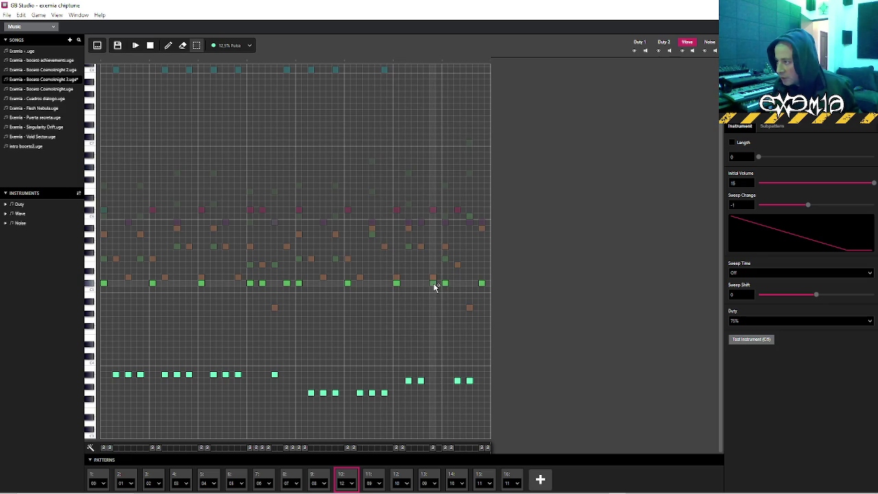
click(444, 284)
click(457, 284)
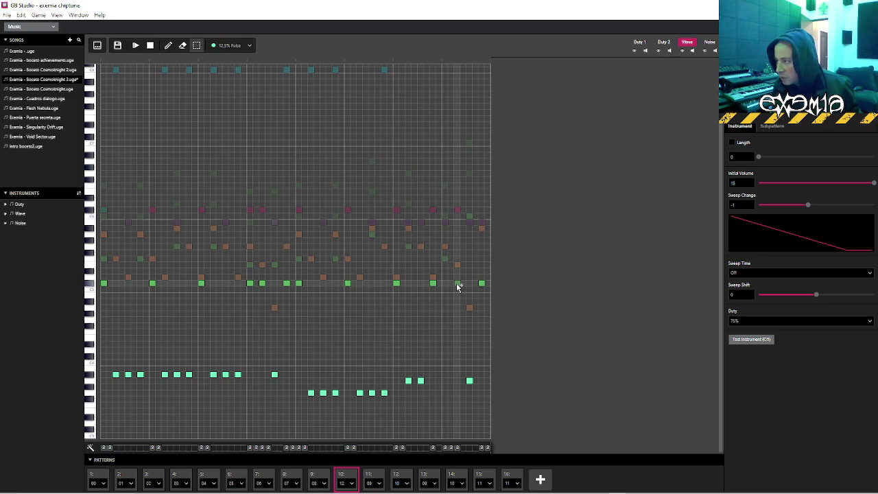
Set Portamento Down on the late notes' effect cells and play back the ending
click(402, 447)
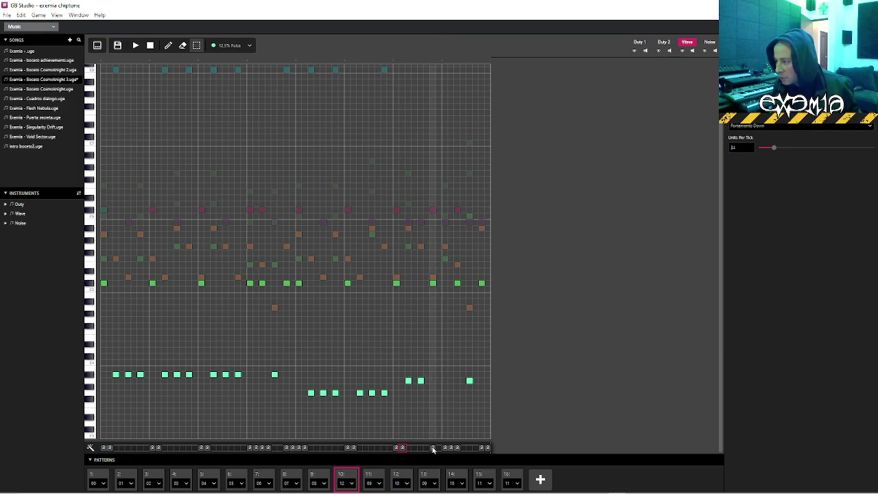
drag(438, 449, 449, 450)
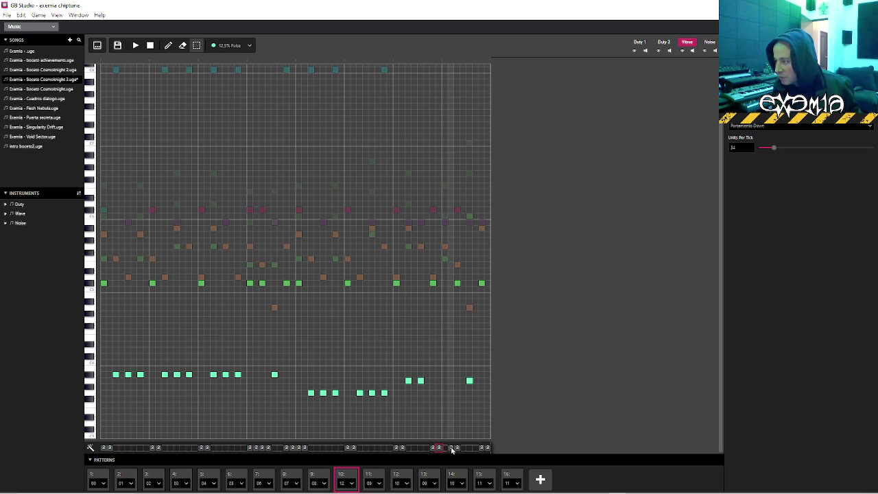
click(463, 448)
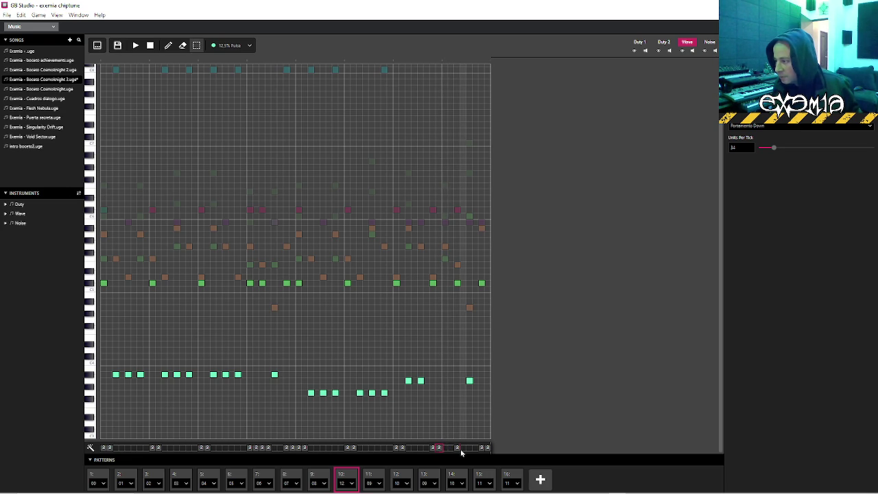
click(434, 449)
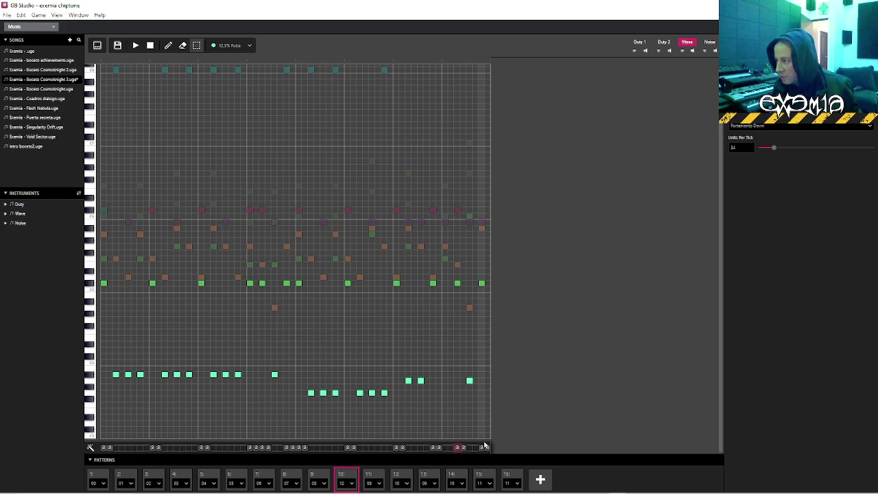
click(377, 62)
key(space)
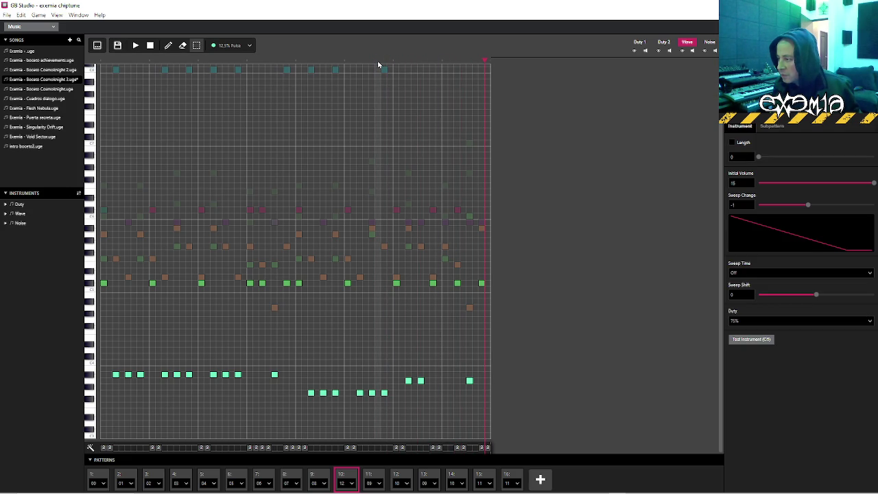
key(space)
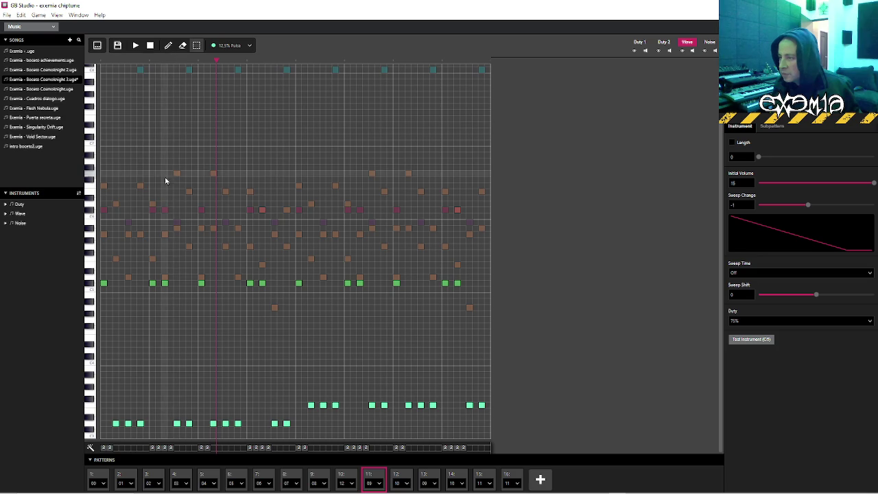
click(7, 14)
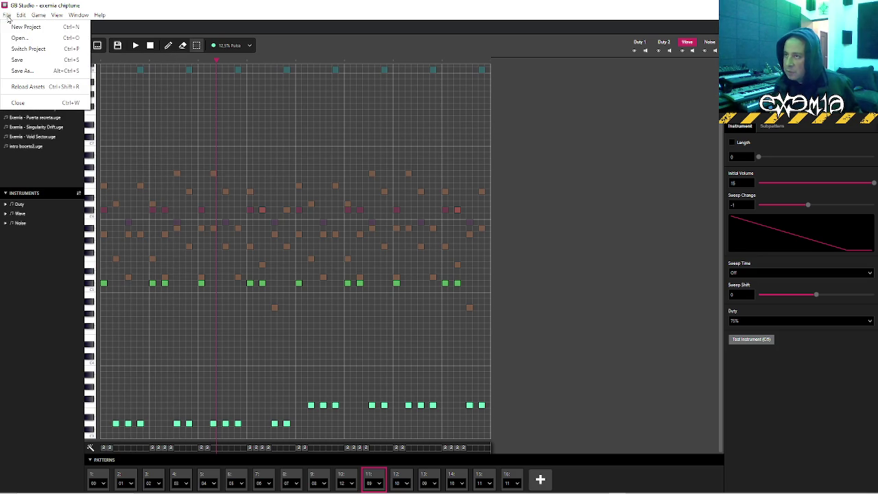
Save the song and place a Crash noise hit at the start of the current pattern
key(Escape)
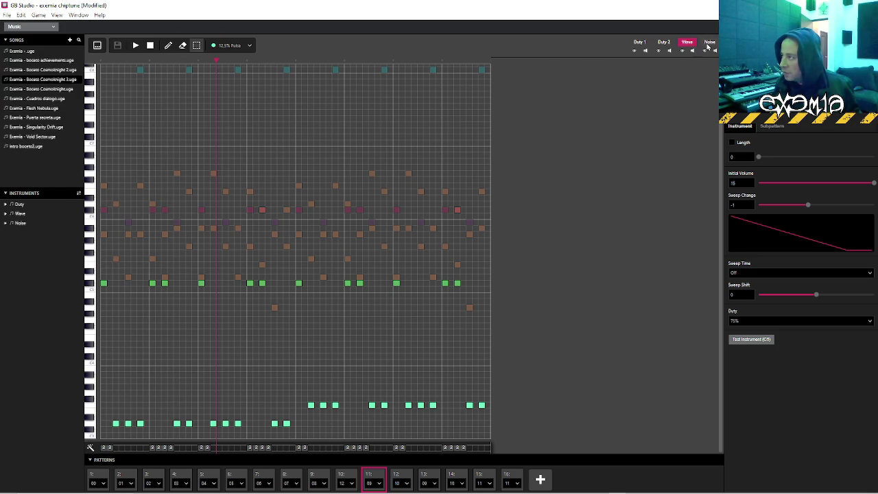
click(709, 43)
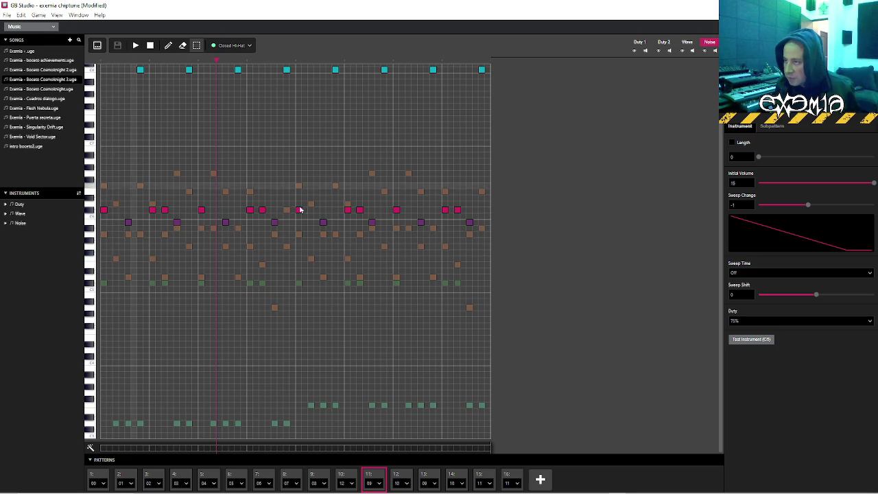
click(322, 476)
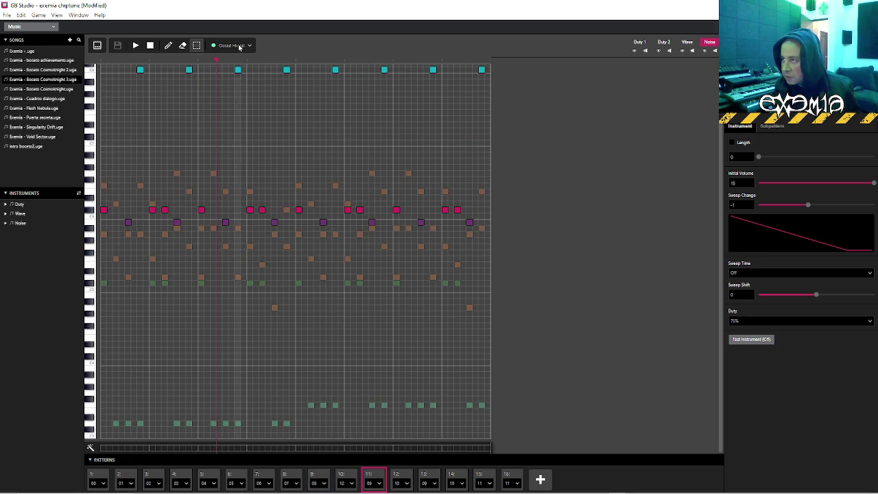
click(232, 45)
click(199, 91)
click(104, 210)
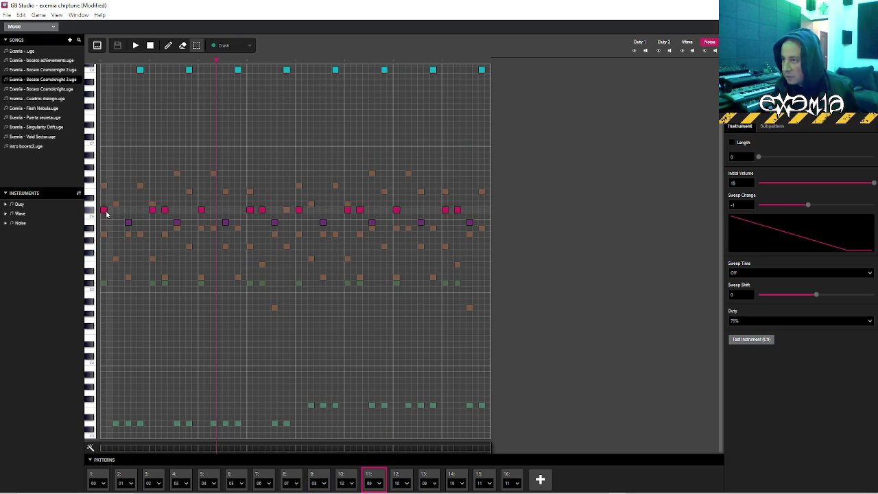
Browse patterns 9 to 12 and add a Crash hit at the start of pattern 11
click(319, 478)
click(344, 479)
click(367, 479)
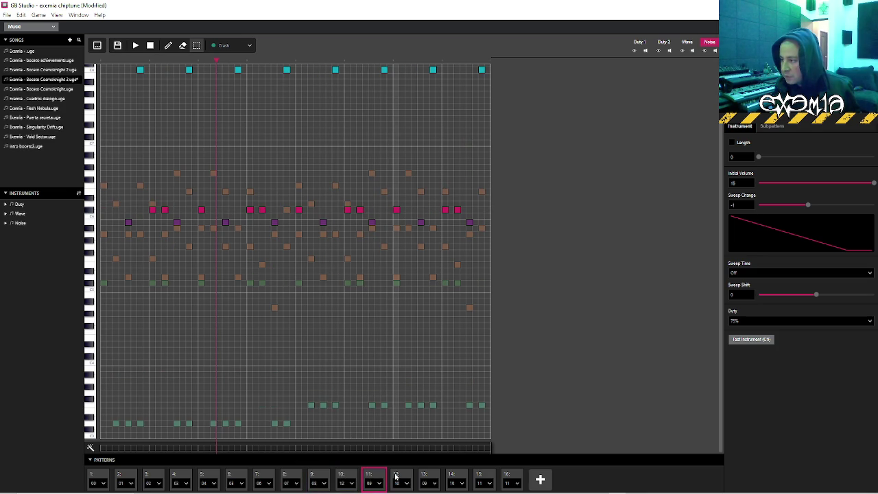
click(396, 478)
click(364, 478)
click(358, 480)
click(370, 479)
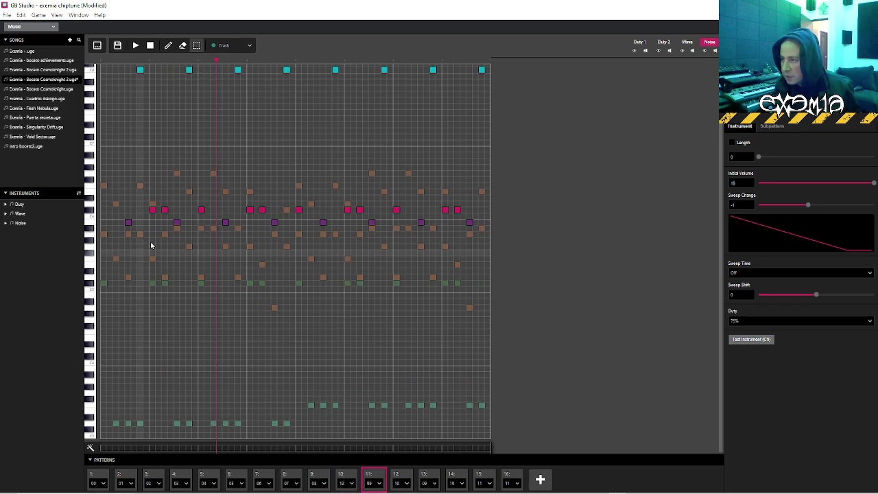
click(101, 211)
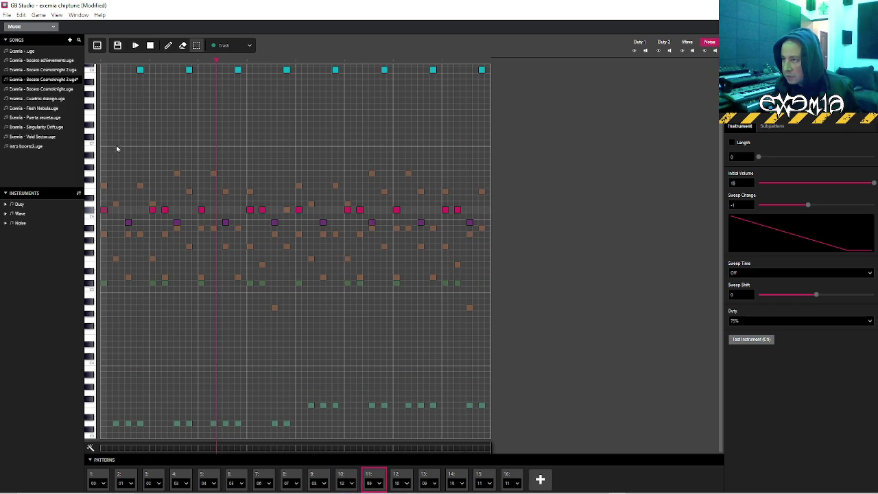
click(102, 63)
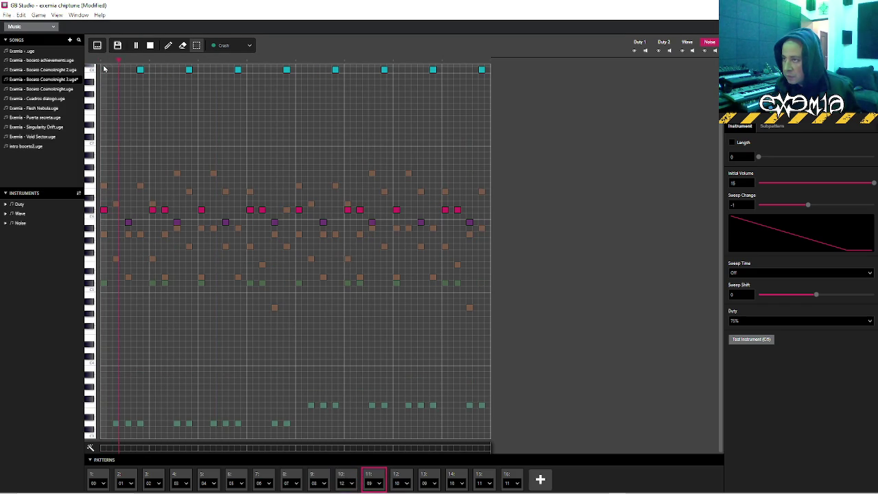
click(347, 479)
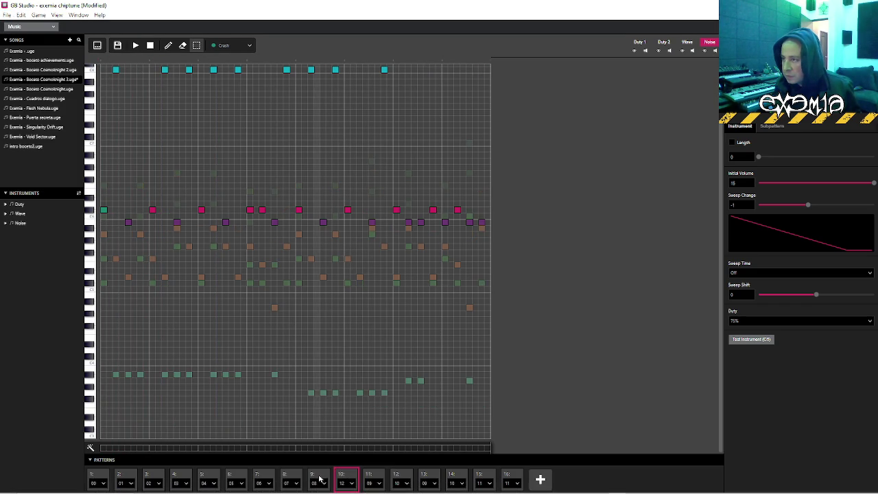